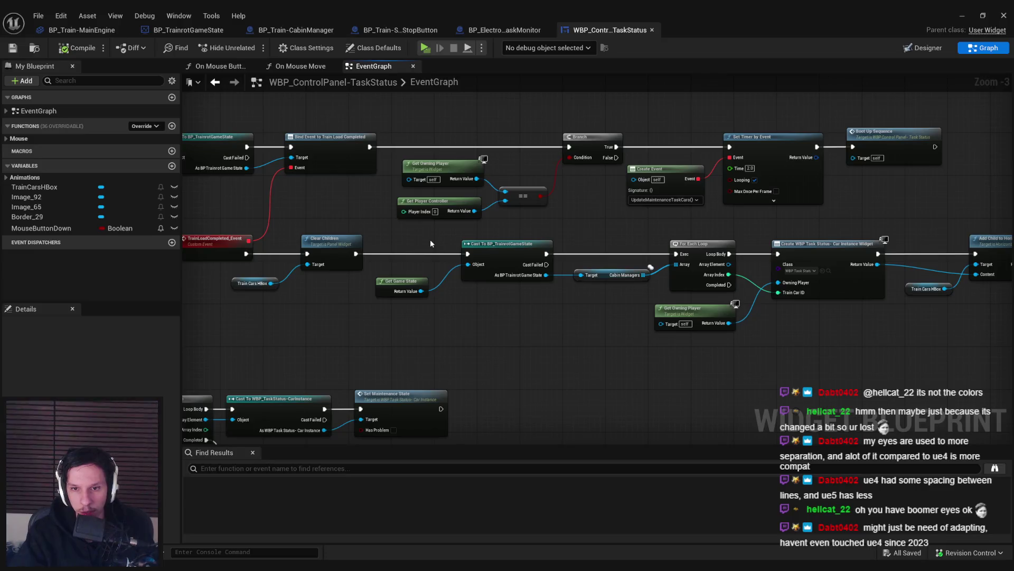
# Line up the Get Game State node in the TaskStatus graph and save the widget blueprint.
pyautogui.moveTo(396, 281); pyautogui.dragTo(412, 276)
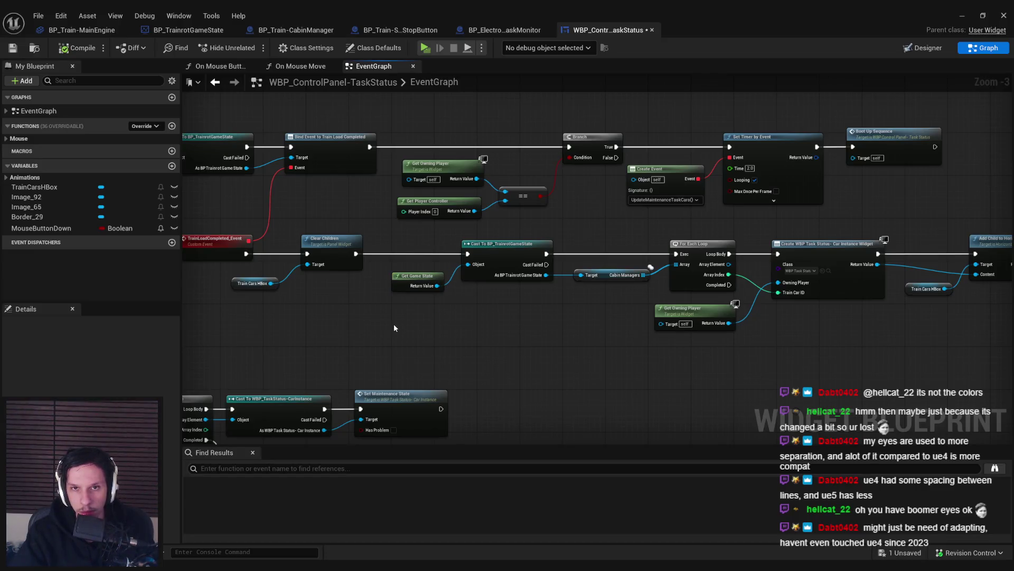
pyautogui.click(16, 50)
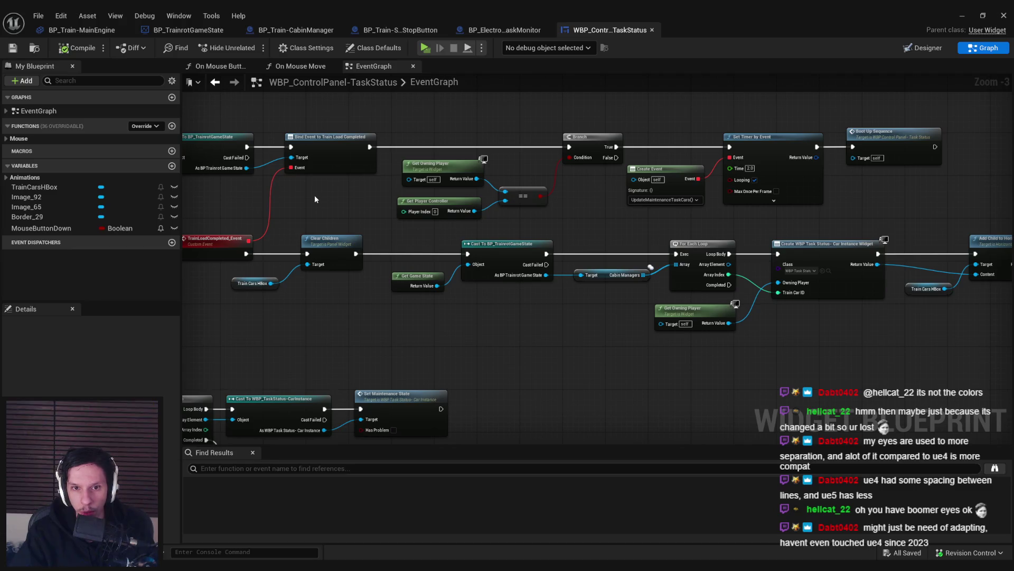
pyautogui.moveTo(342, 184); pyautogui.dragTo(435, 182)
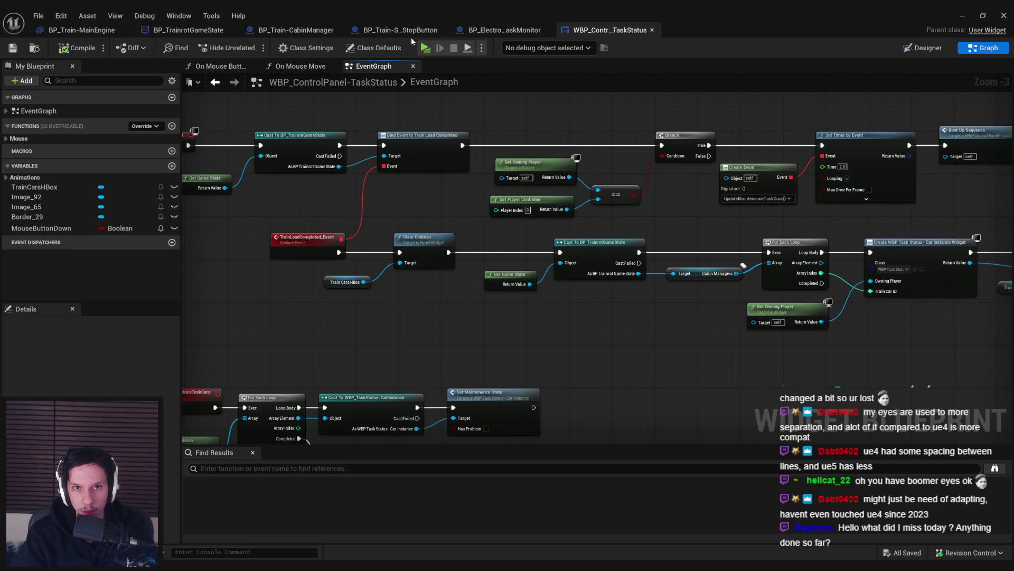
# Look through the CabinManager, StartStopButton, TaskMonitor, TaskStatus and TrainrotGameState blueprints.
pyautogui.click(299, 31)
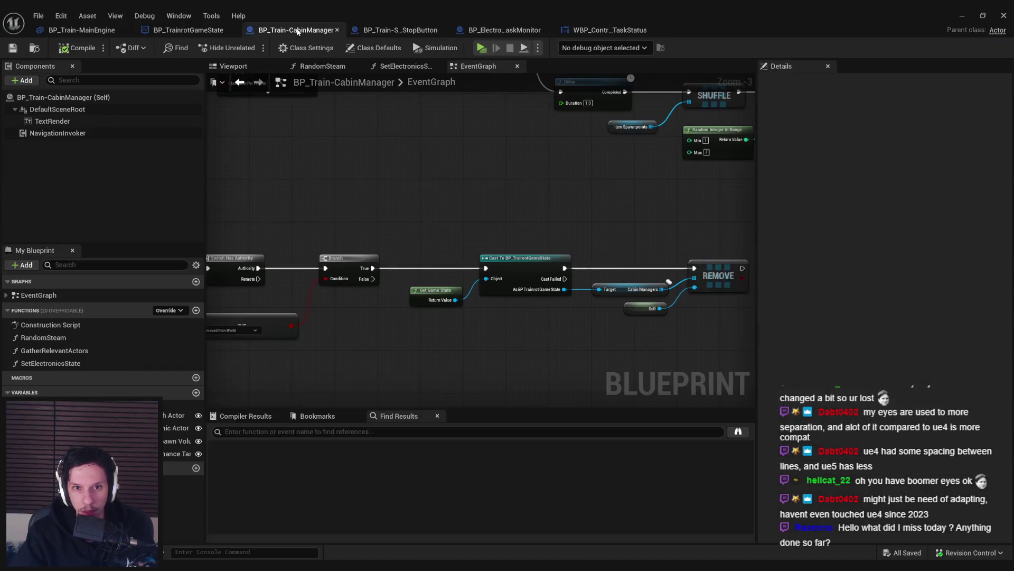
pyautogui.moveTo(320, 200)
pyautogui.mouseDown()
pyautogui.moveTo(524, 203)
pyautogui.moveTo(357, 359)
pyautogui.moveTo(448, 147)
pyautogui.moveTo(431, 155)
pyautogui.moveTo(457, 150)
pyautogui.moveTo(523, 357)
pyautogui.moveTo(496, 356)
pyautogui.moveTo(450, 233)
pyautogui.moveTo(356, 208)
pyautogui.mouseUp()
pyautogui.scroll(-1, 478, 349)
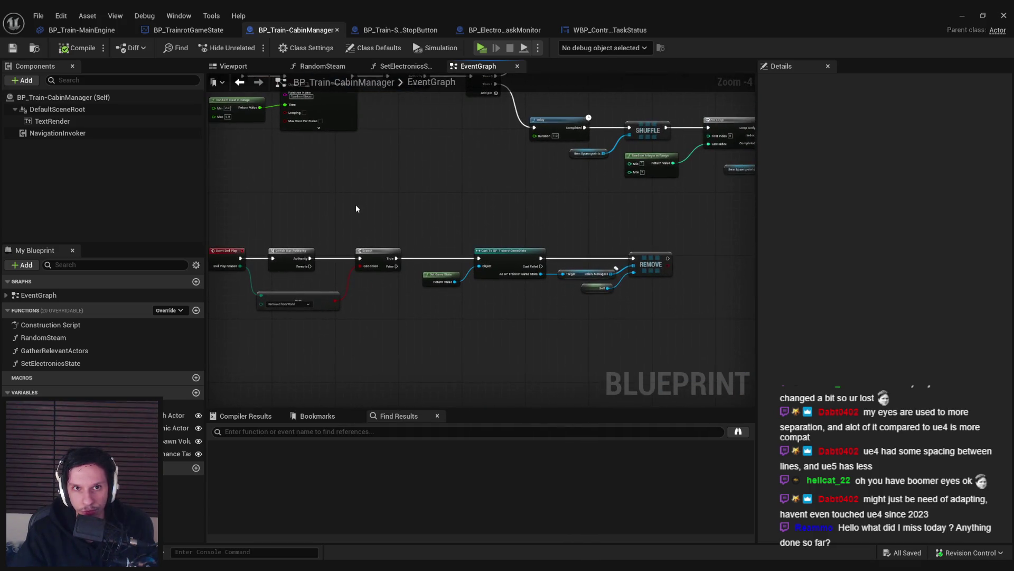
pyautogui.click(397, 30)
pyautogui.click(508, 30)
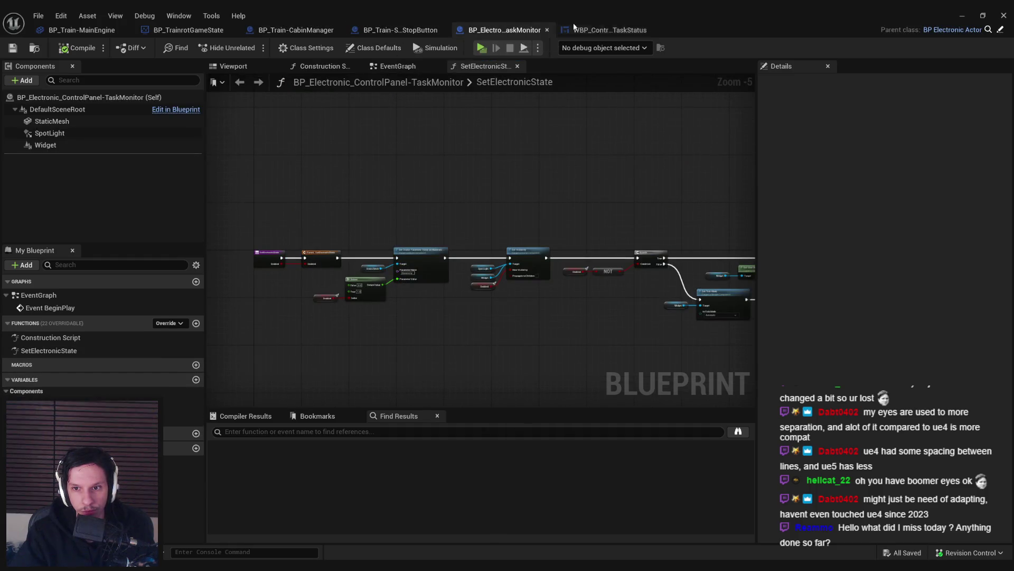
pyautogui.click(610, 30)
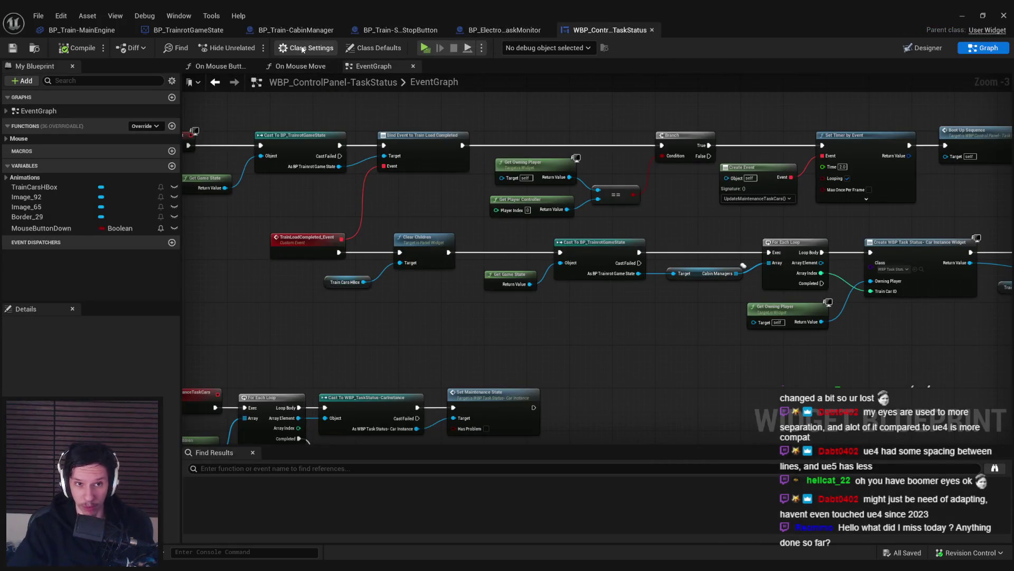
pyautogui.click(214, 30)
pyautogui.click(279, 30)
# Check the MainEngine graph, then close the blueprint editor to return to GameWorldLevel.
pyautogui.click(96, 32)
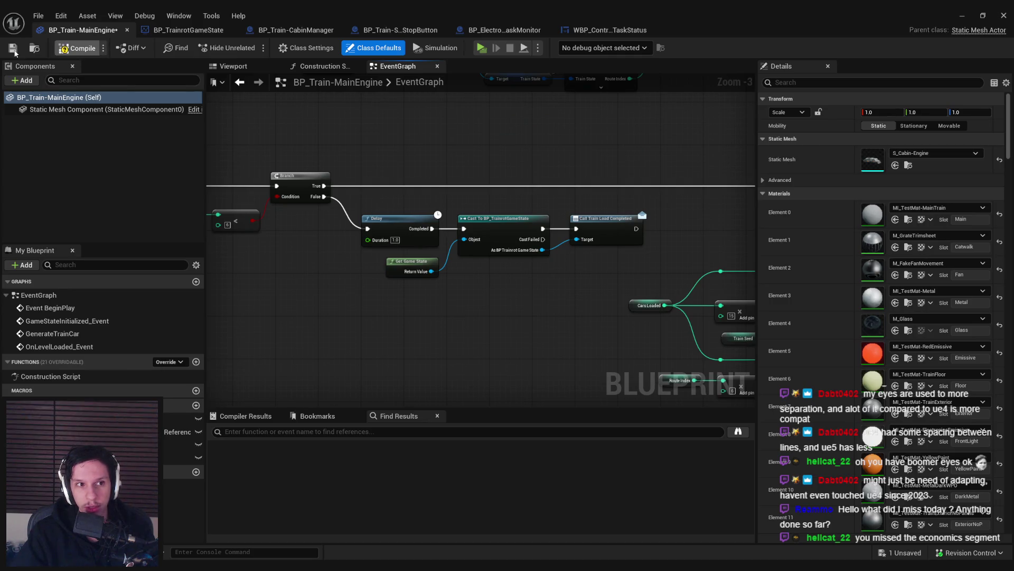
pyautogui.scroll(2, 312, 280)
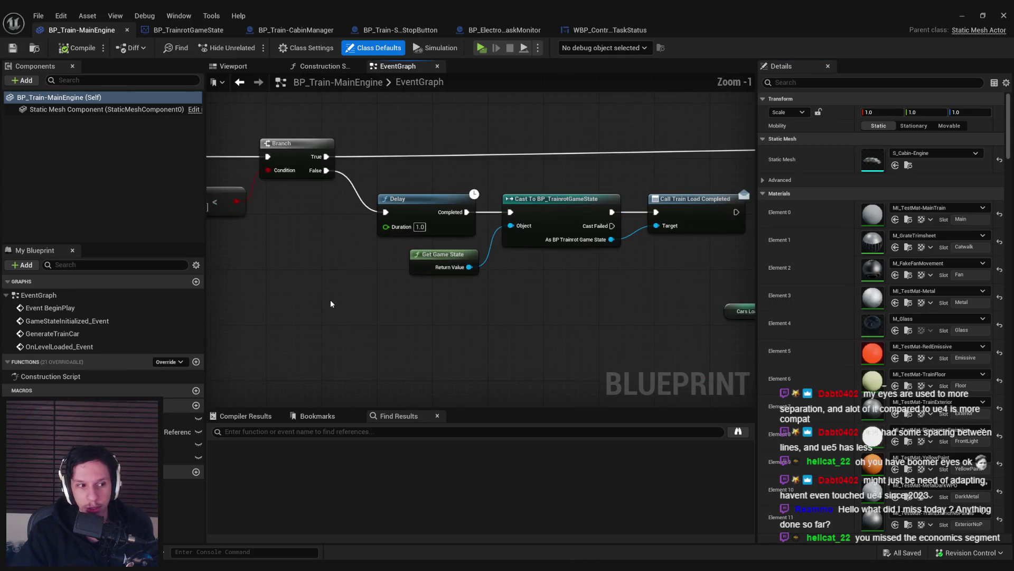
pyautogui.click(965, 15)
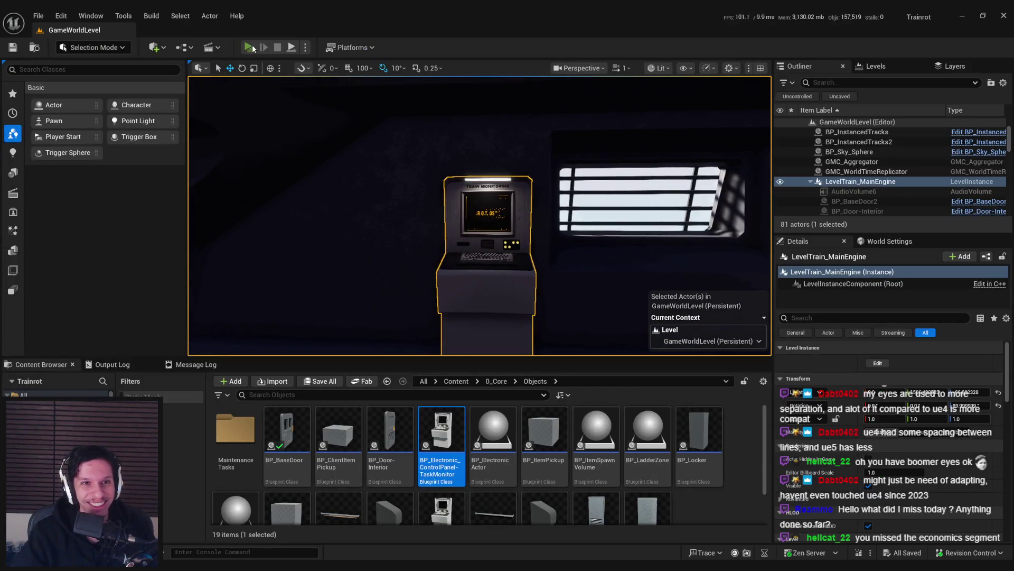
# Start a 3-player Play session and walk Client 1 to the Train Monitoring terminal, toggling the console.
pyautogui.click(251, 48)
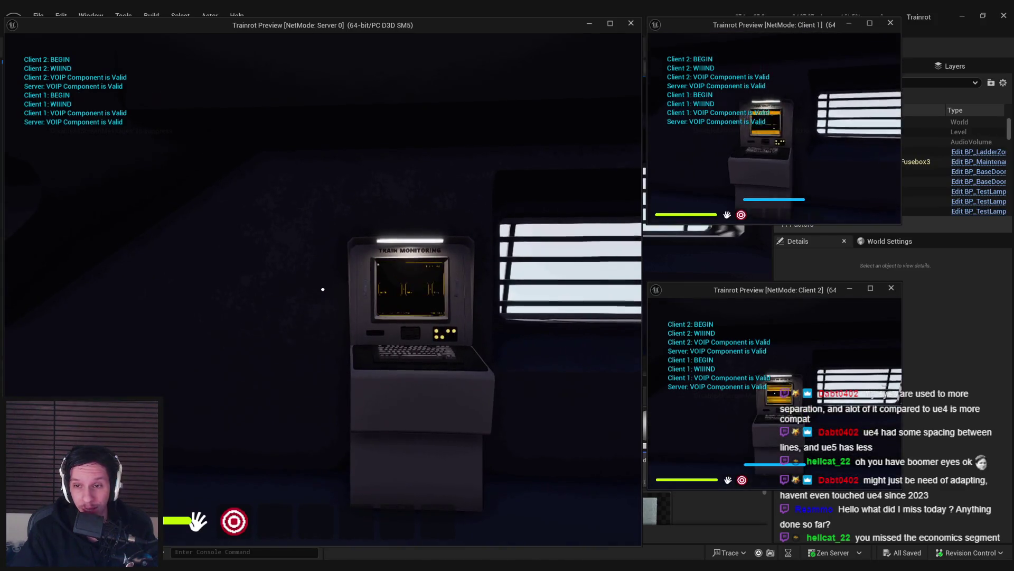
pyautogui.press('w')
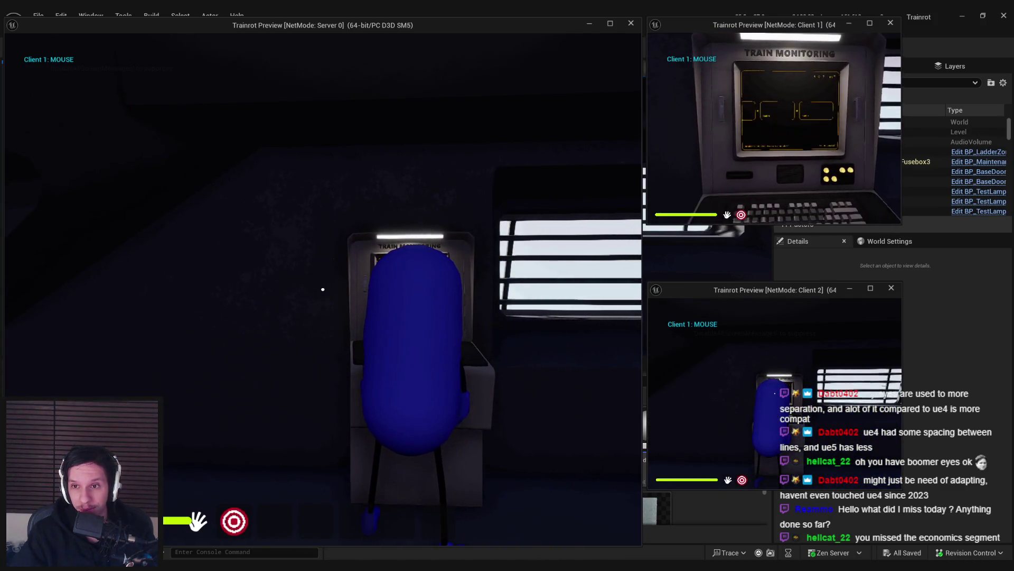
pyautogui.press('s')
pyautogui.press('`')
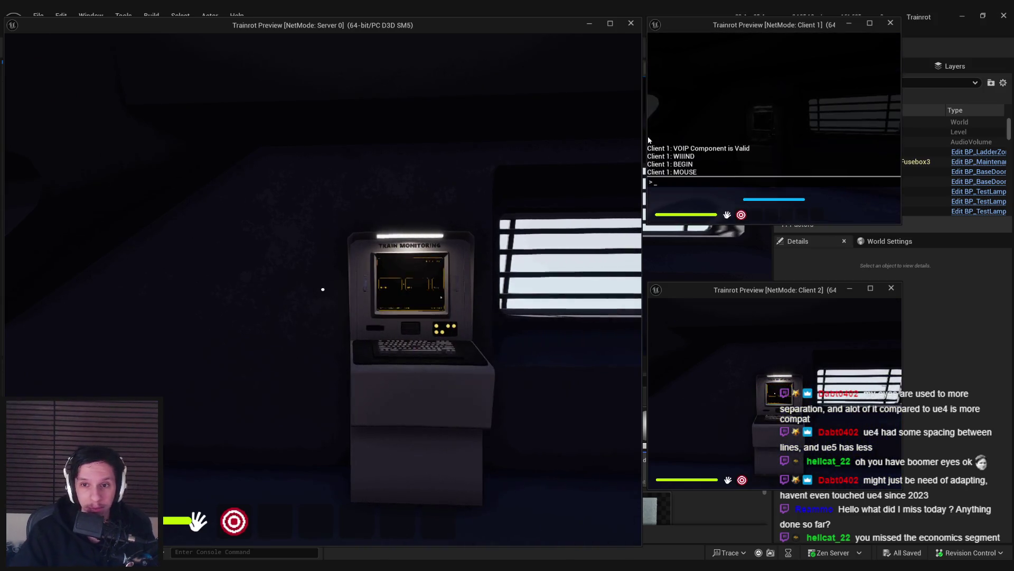
pyautogui.press('`')
pyautogui.press('`')
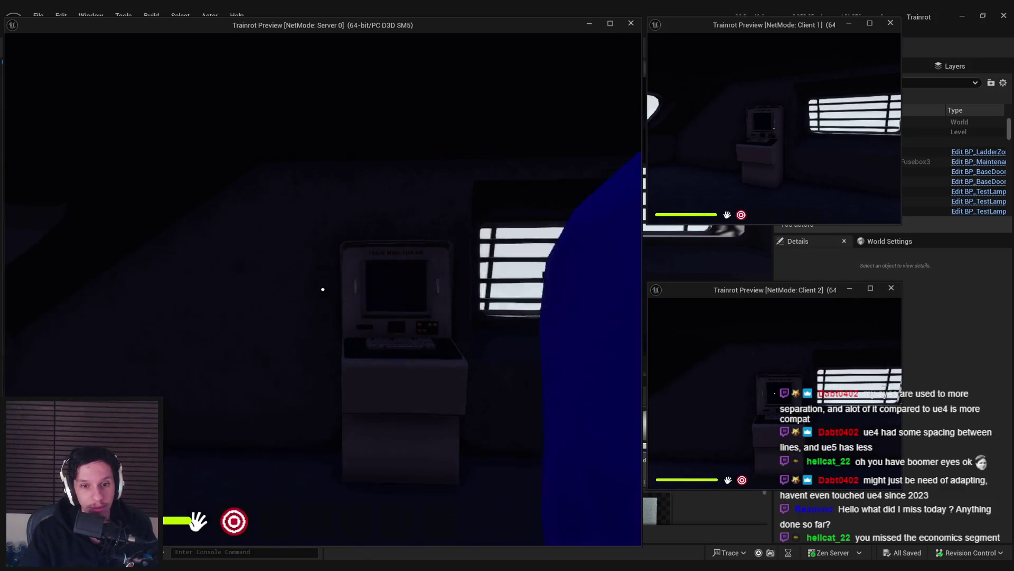
# As the server player, press the fuse box button and pull its lever until all lights are green.
pyautogui.press('w')
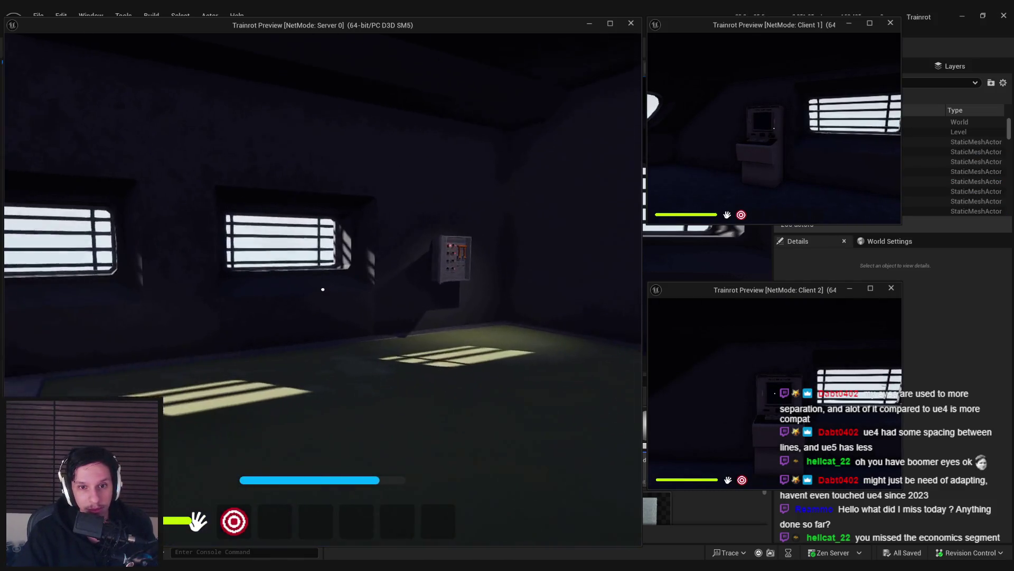
pyautogui.press('w')
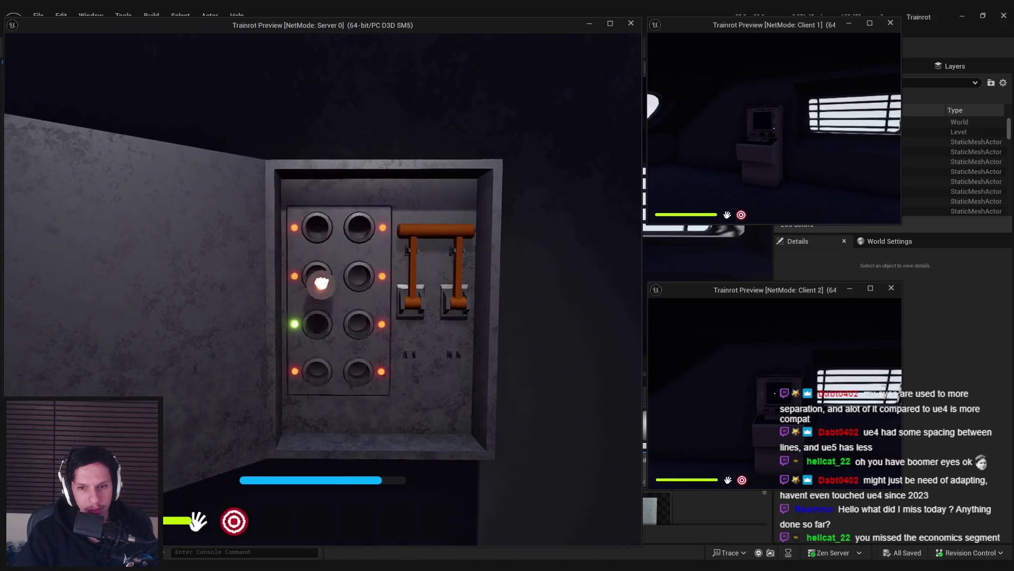
pyautogui.click(323, 289)
pyautogui.click(323, 288)
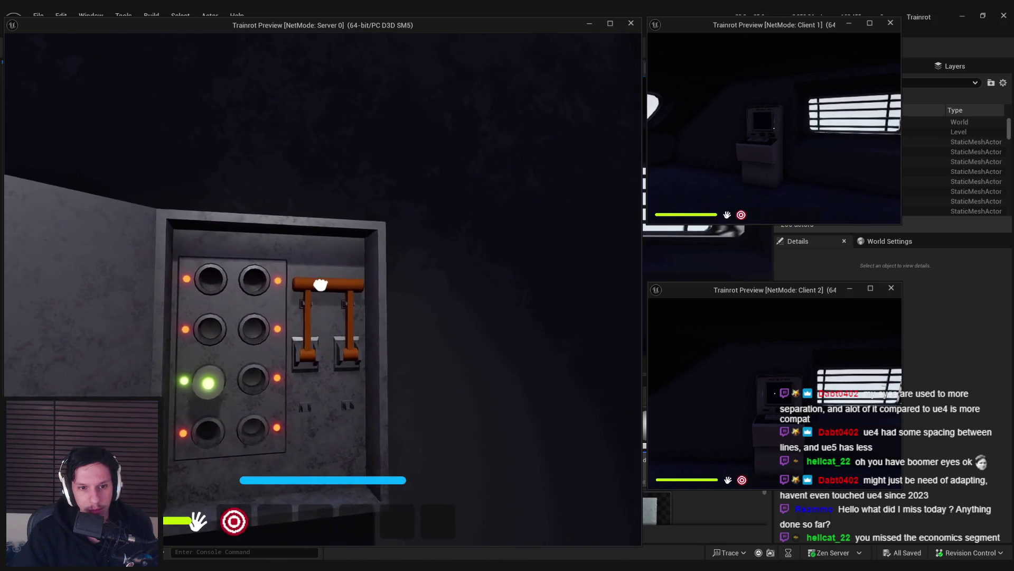
pyautogui.press('s')
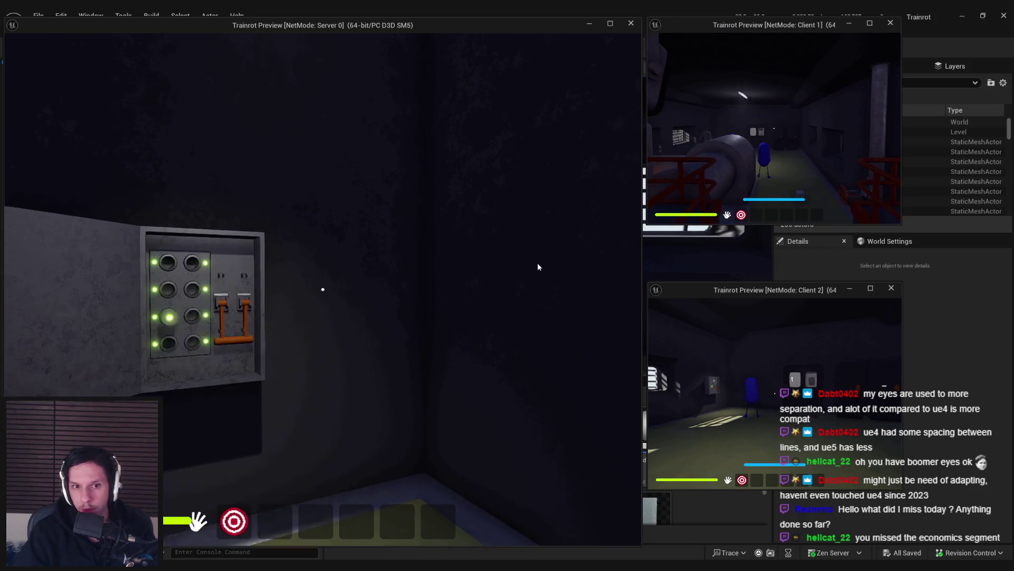
# Use the Train Monitoring terminal as the server player, then exit it.
pyautogui.click(323, 289)
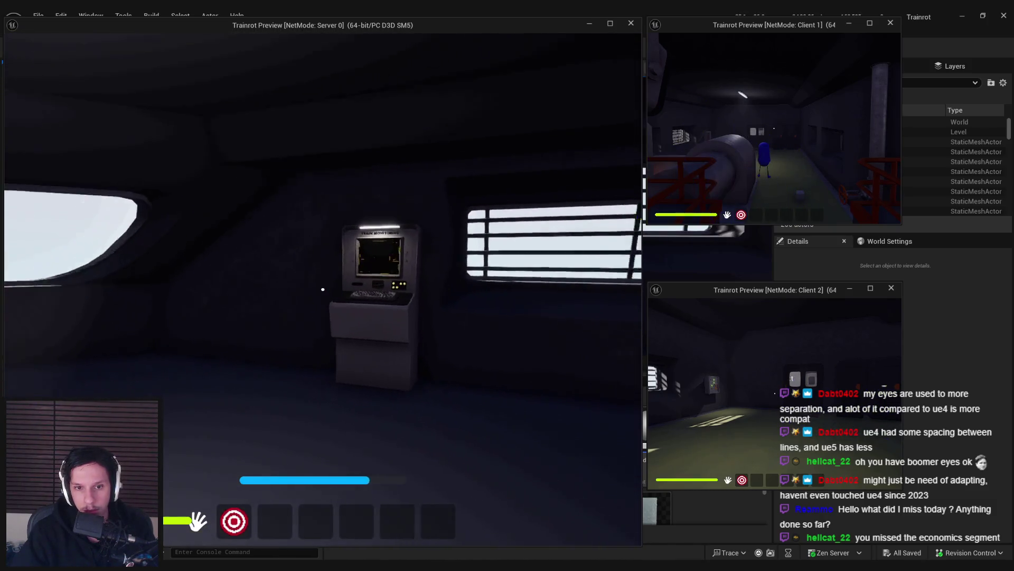
pyautogui.click(323, 289)
pyautogui.press('Escape')
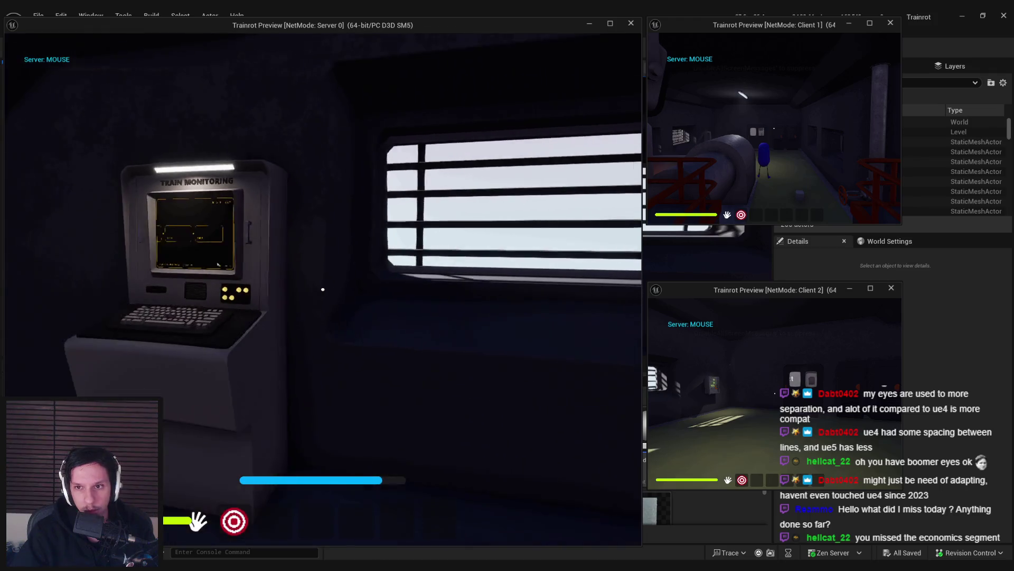
# As Client 1, use the terminal, push its button, reopen the screen and exit.
pyautogui.click(774, 128)
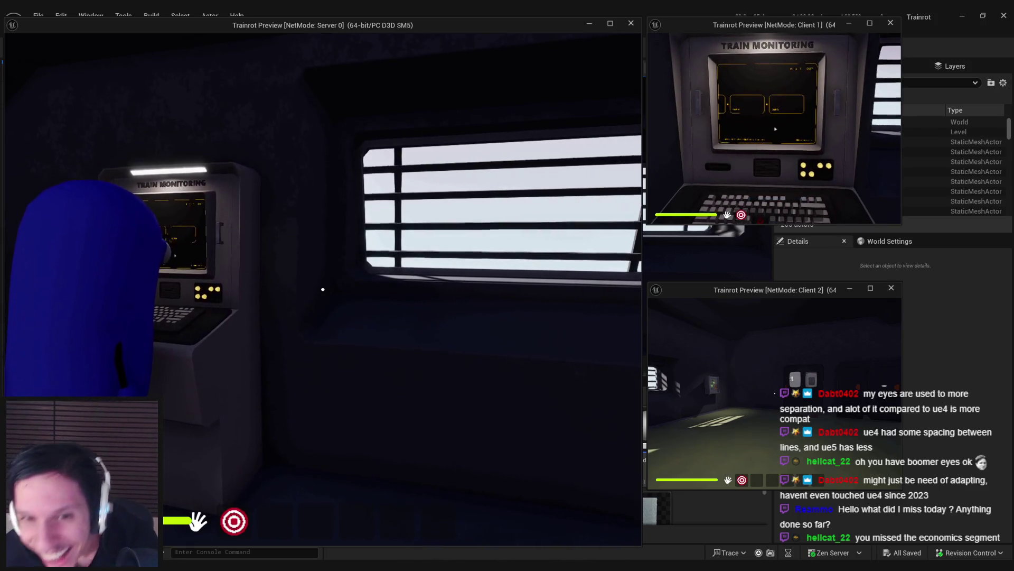
pyautogui.press('Escape')
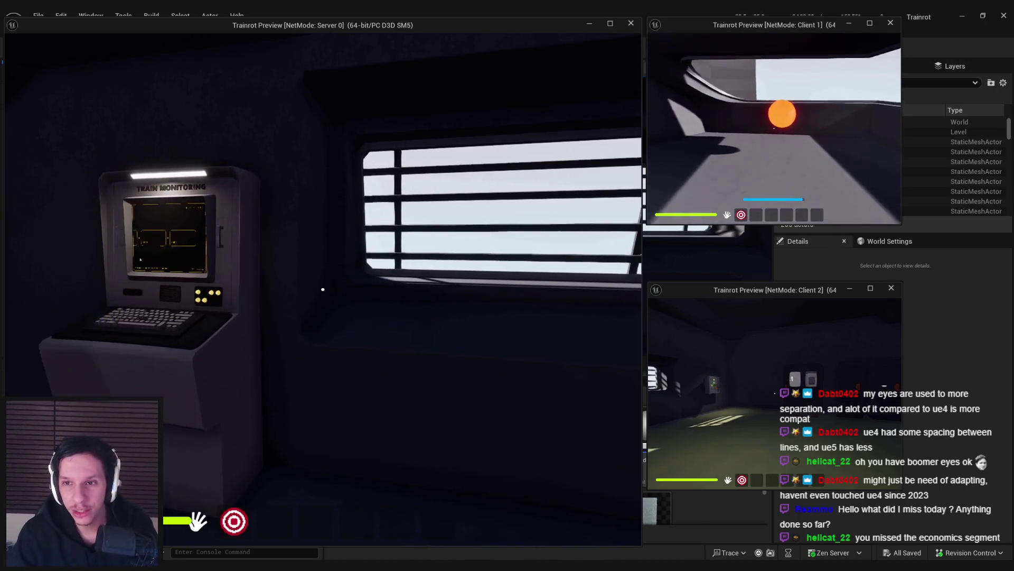
pyautogui.click(774, 128)
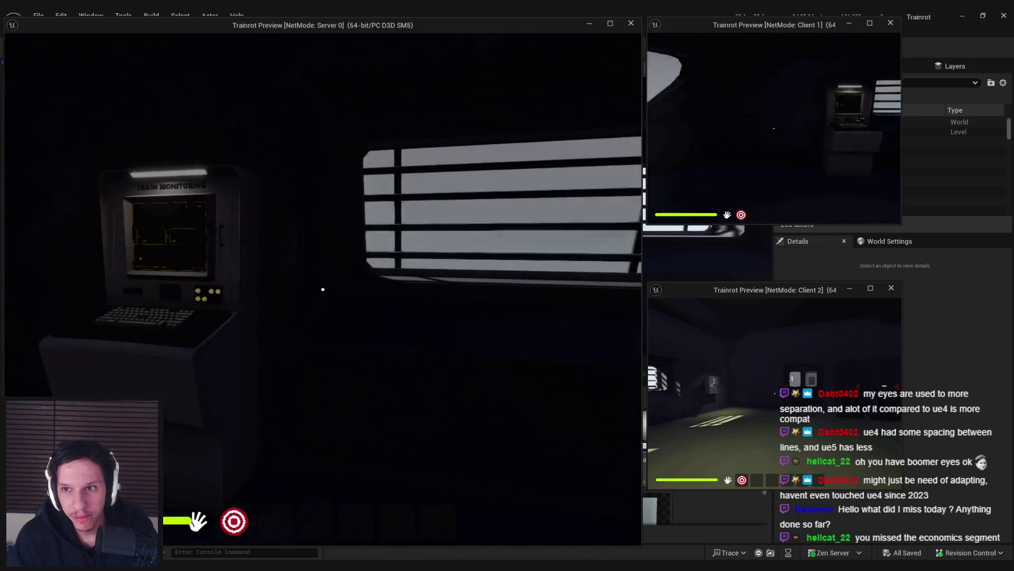
pyautogui.click(775, 128)
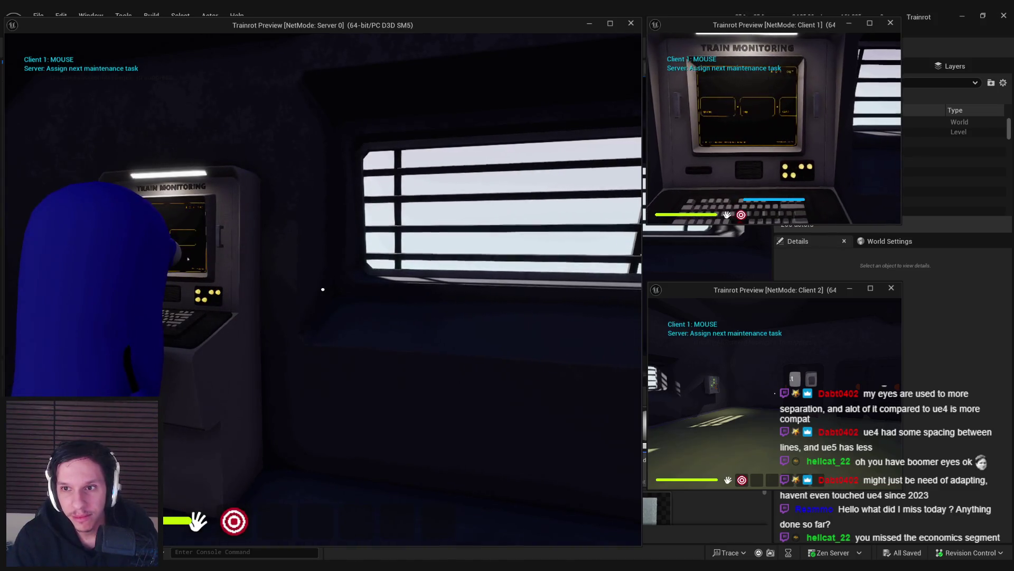
pyautogui.press('Escape')
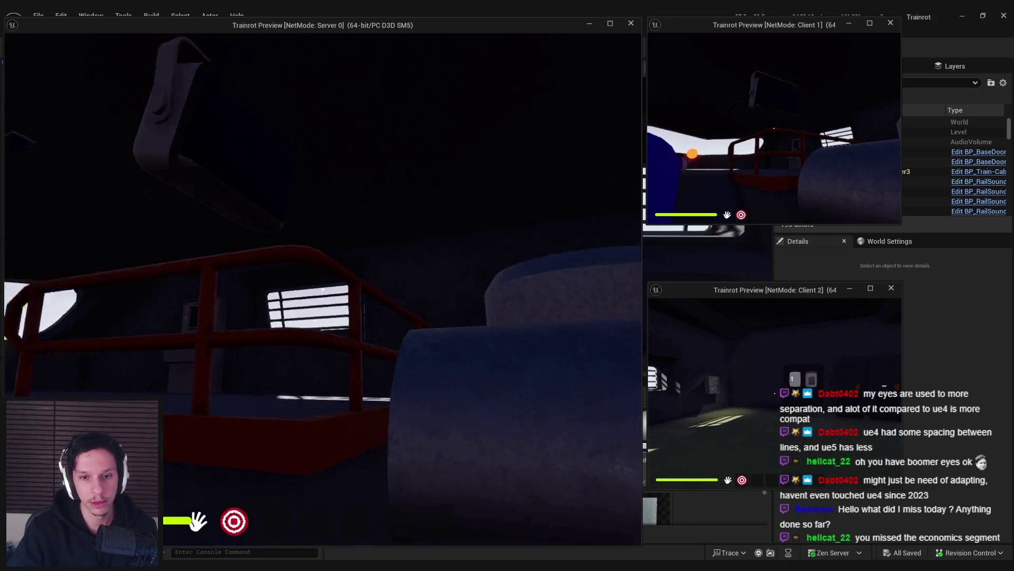
# Walk the server player to the wall electrical panel by the engine room.
pyautogui.press('w')
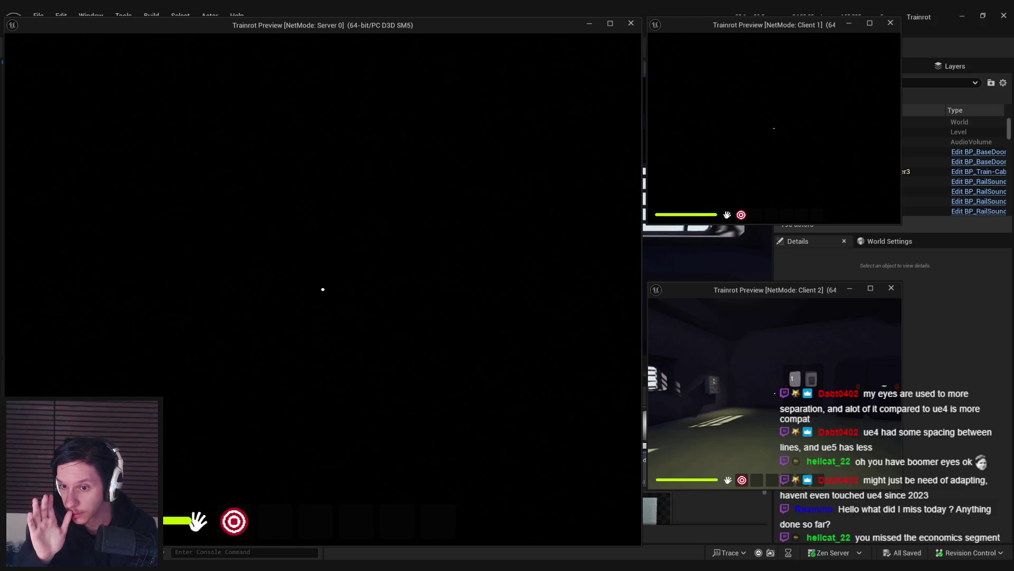
# Move the server player to the train door and look outside.
pyautogui.press('s')
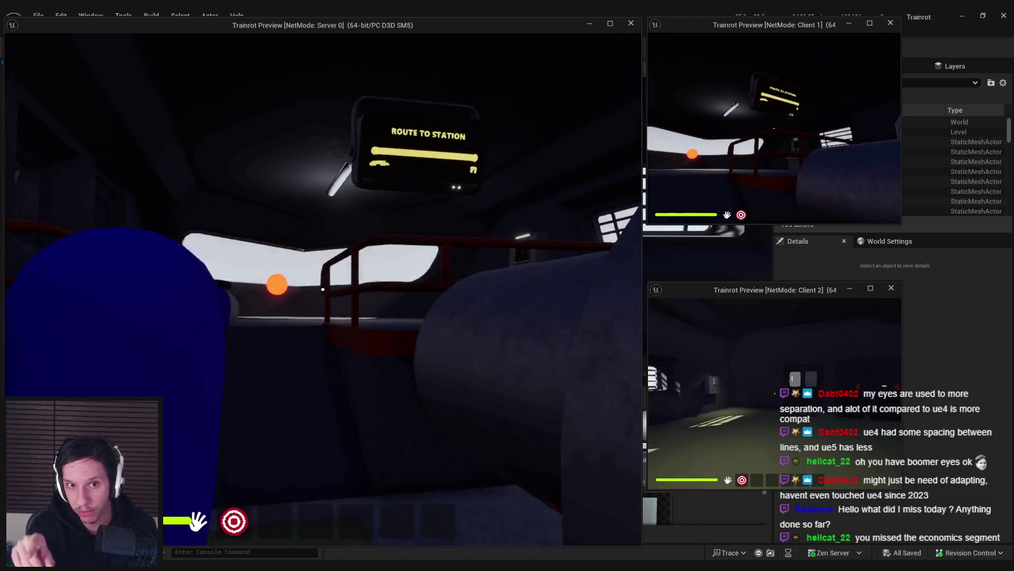
pyautogui.hotkey('shift', 'w')
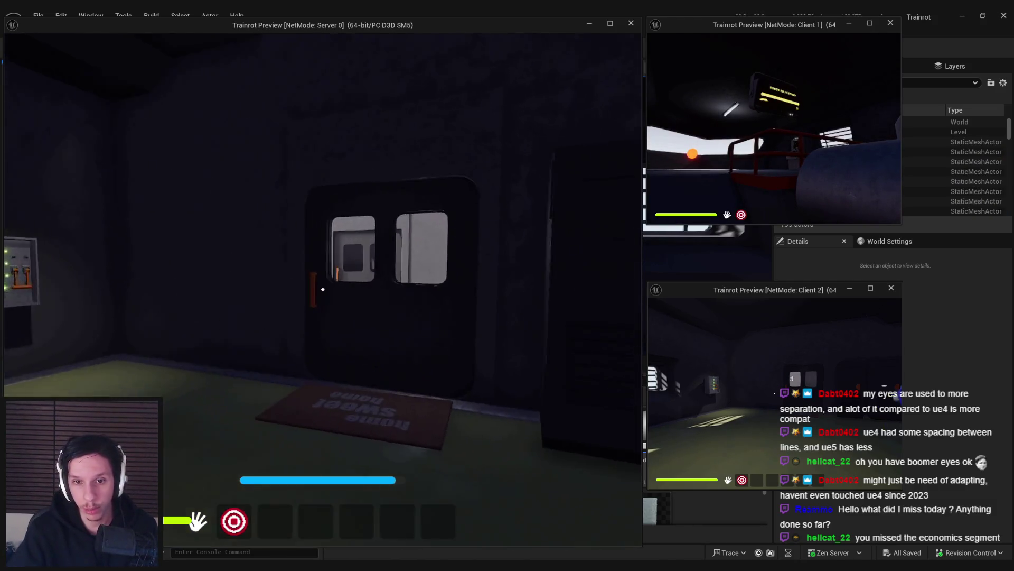
pyautogui.press('a')
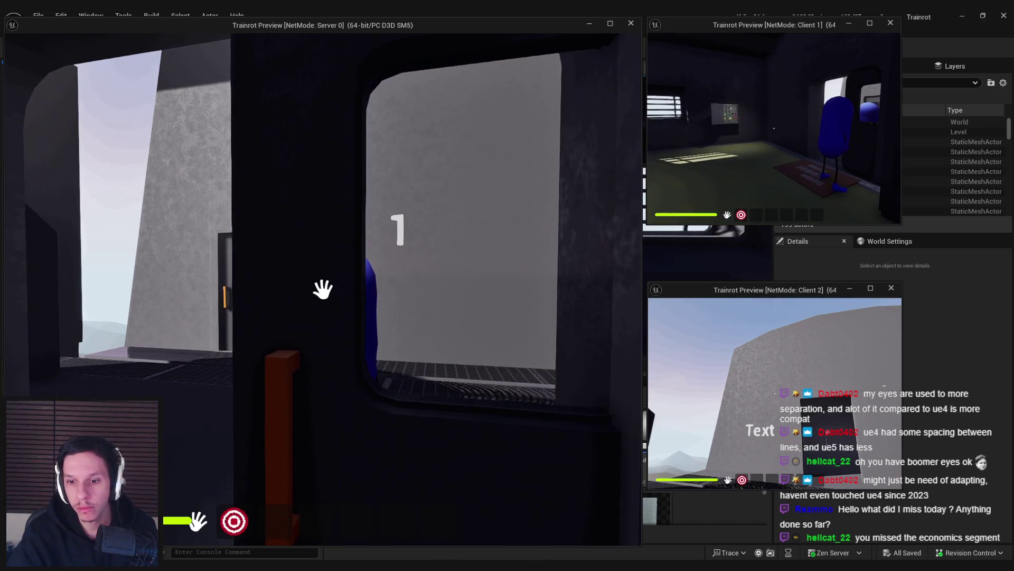
# Walk the server player back through the train and press the orange continue button.
pyautogui.press('super')
pyautogui.click(535, 242)
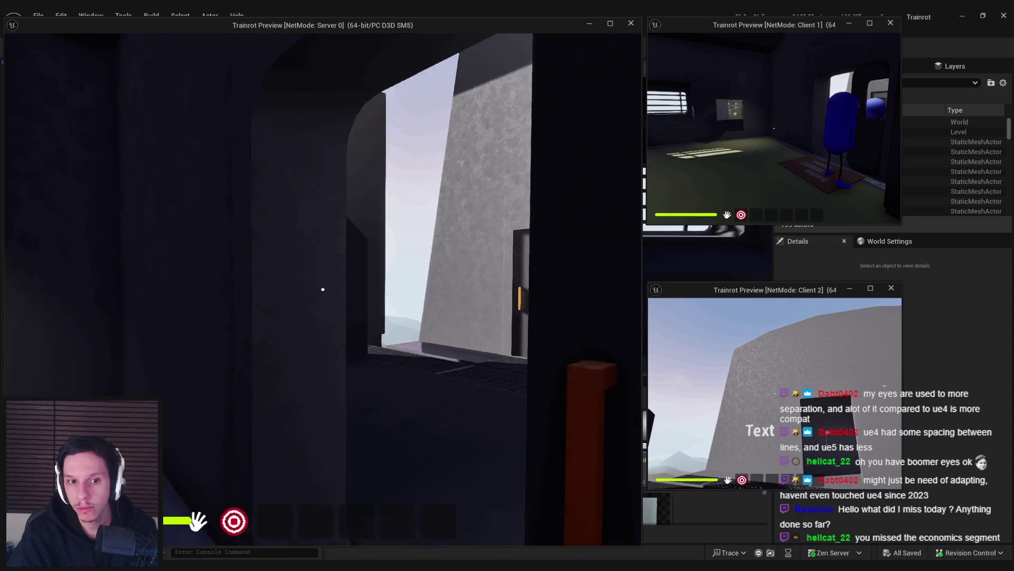
pyautogui.press('w')
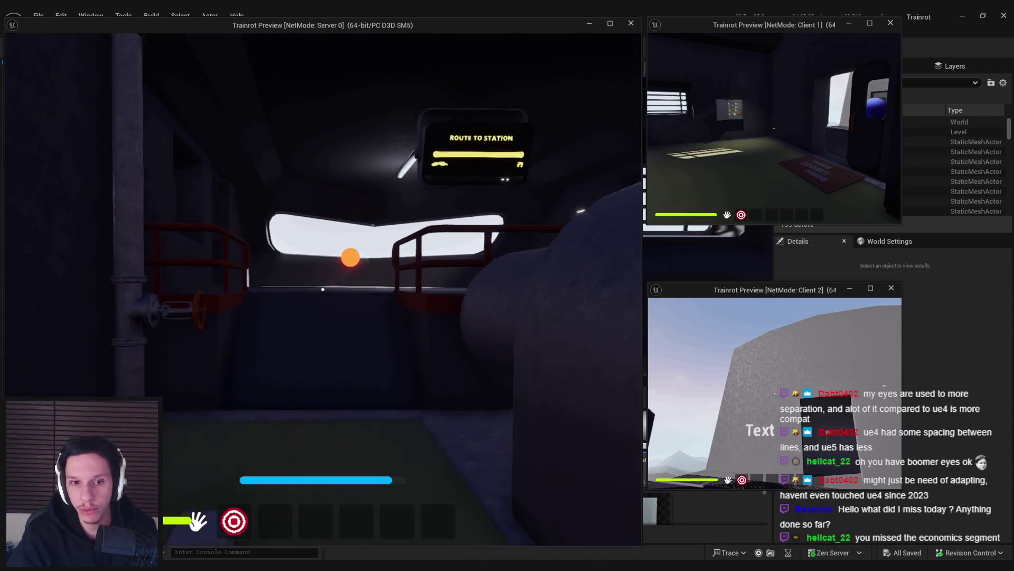
pyautogui.press('w')
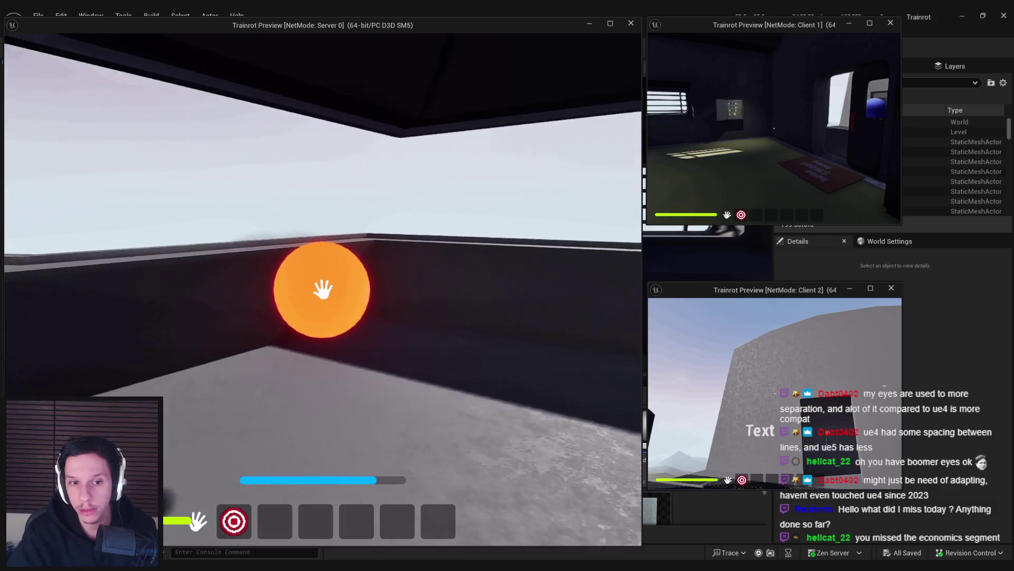
pyautogui.click(323, 289)
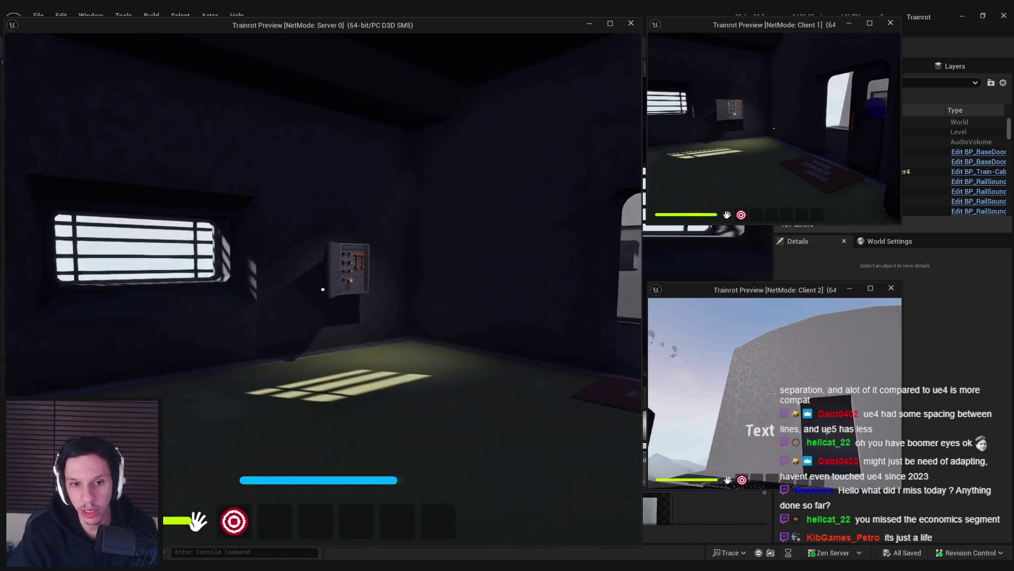
# Switch on the fuse box's top panel button and pull its lever down to restore power.
pyautogui.press('w')
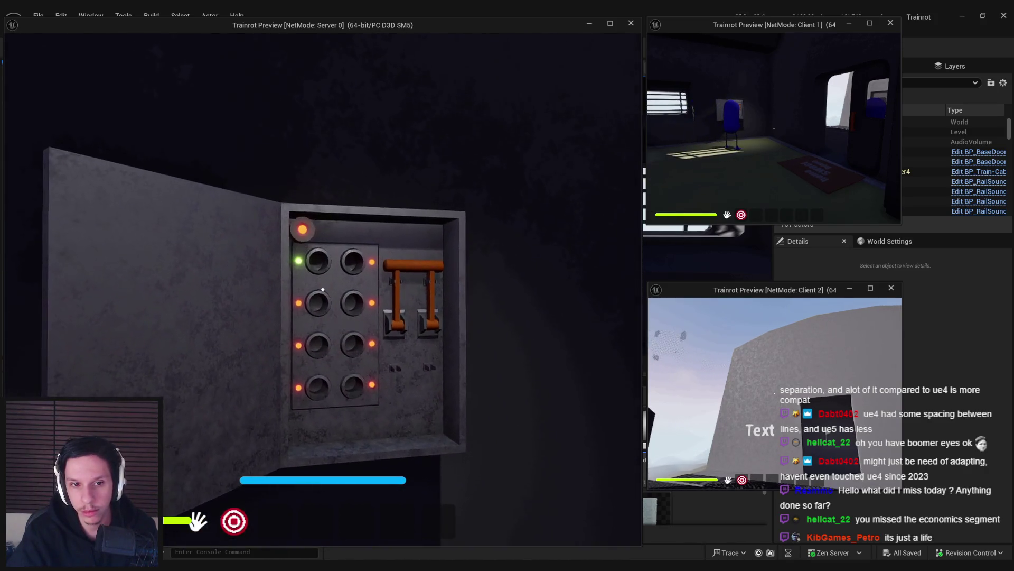
pyautogui.click(323, 289)
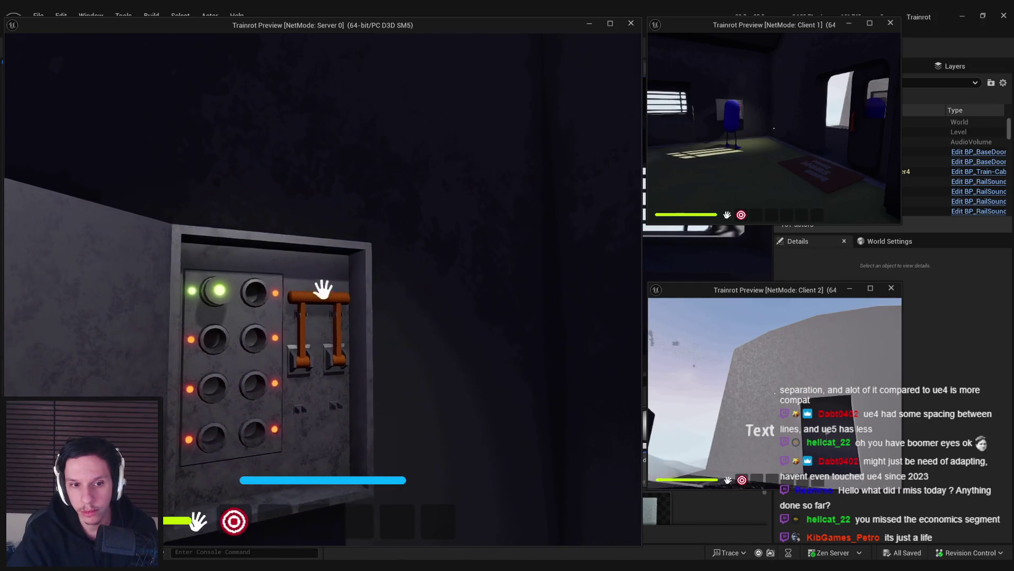
pyautogui.click(322, 289)
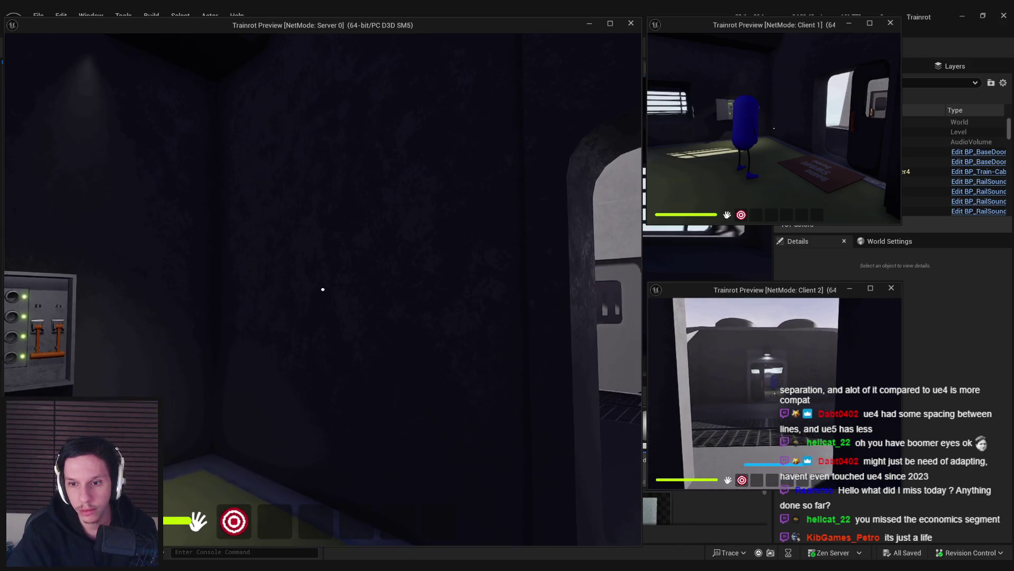
pyautogui.press('super')
# Walk Client 1's character out onto the station platform and close the Client 2 preview window.
pyautogui.click(535, 384)
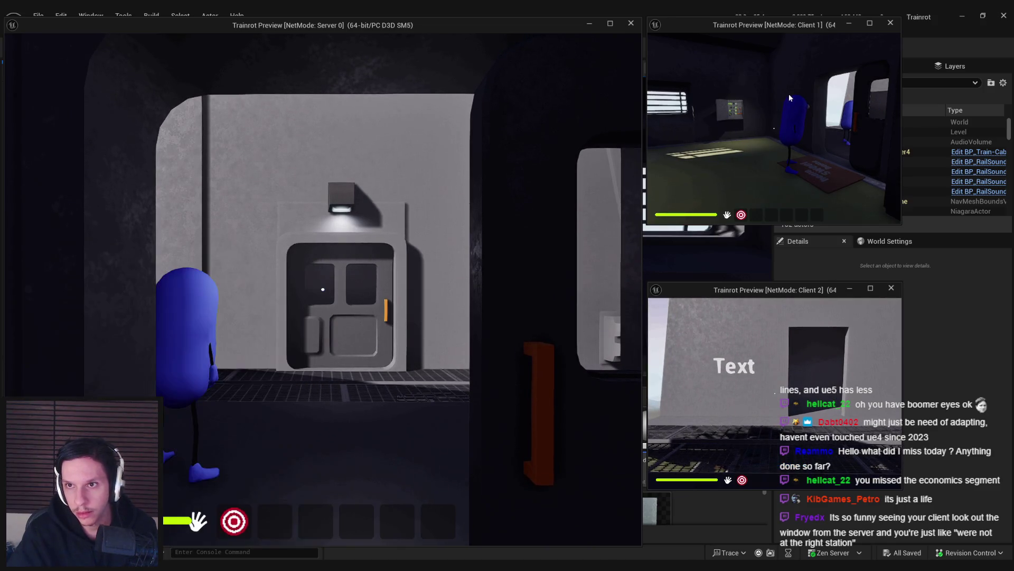
pyautogui.click(788, 93)
pyautogui.press('w')
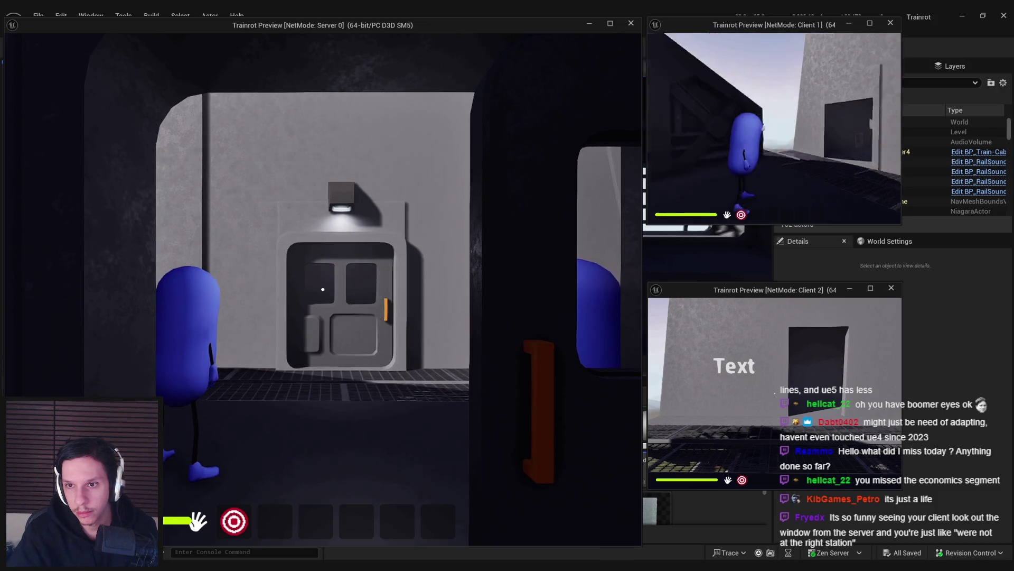
pyautogui.click(901, 58)
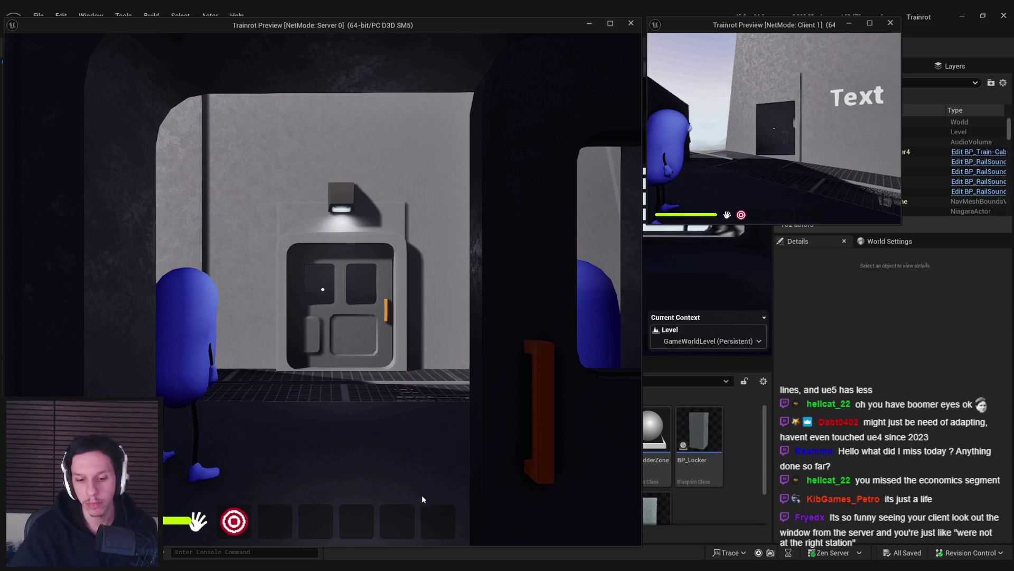
# Stop the play session, close the Crash Reporter without sending, and relaunch the project from Rider.
pyautogui.press('Escape')
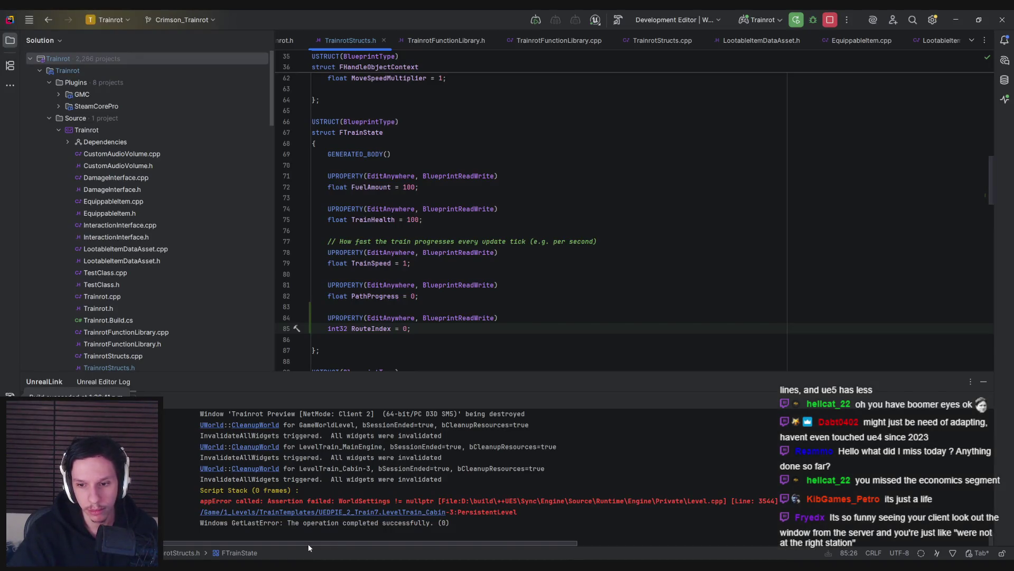
pyautogui.moveTo(331, 500); pyautogui.dragTo(687, 501)
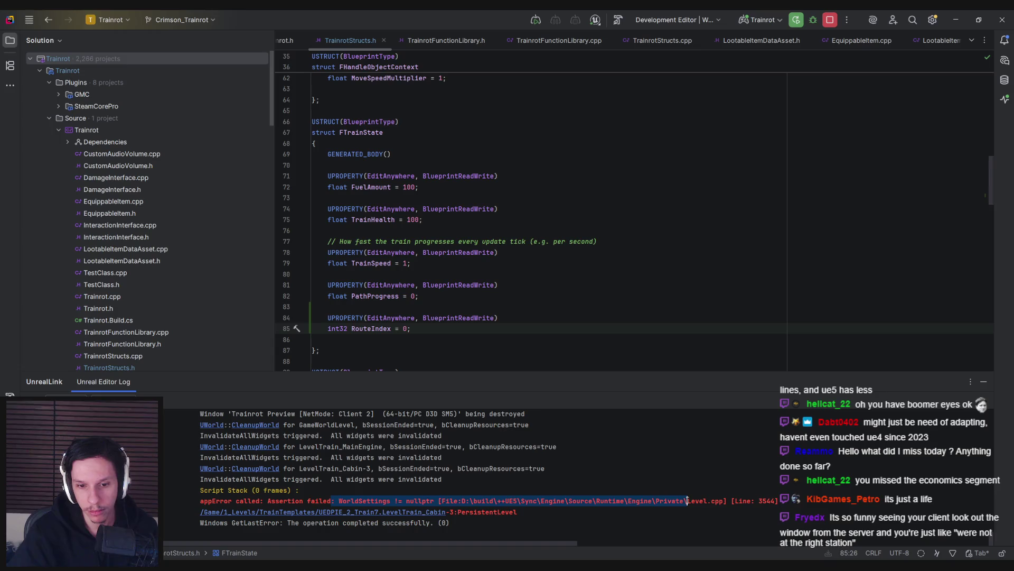
pyautogui.click(687, 500)
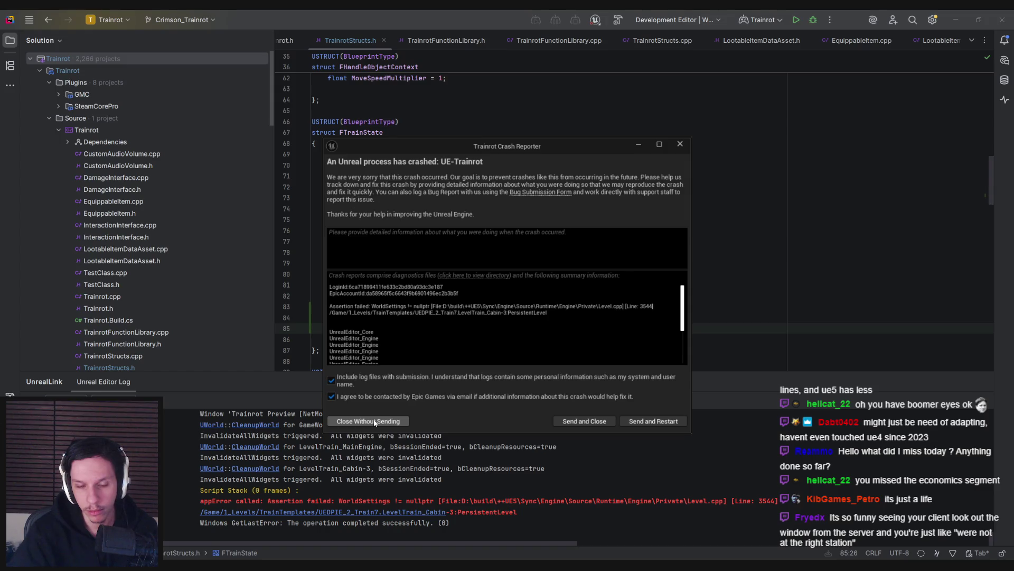
pyautogui.click(375, 422)
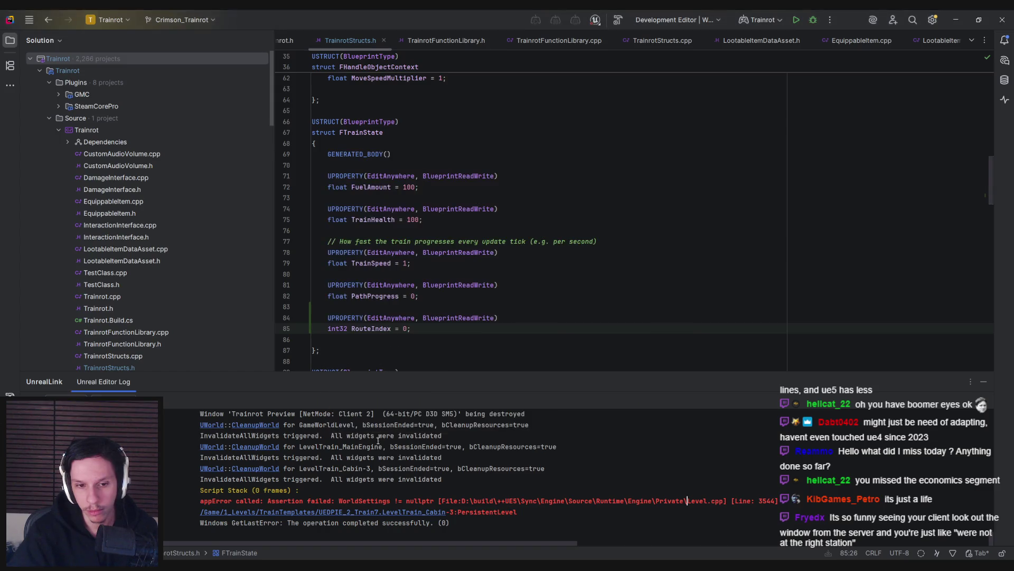
pyautogui.click(796, 19)
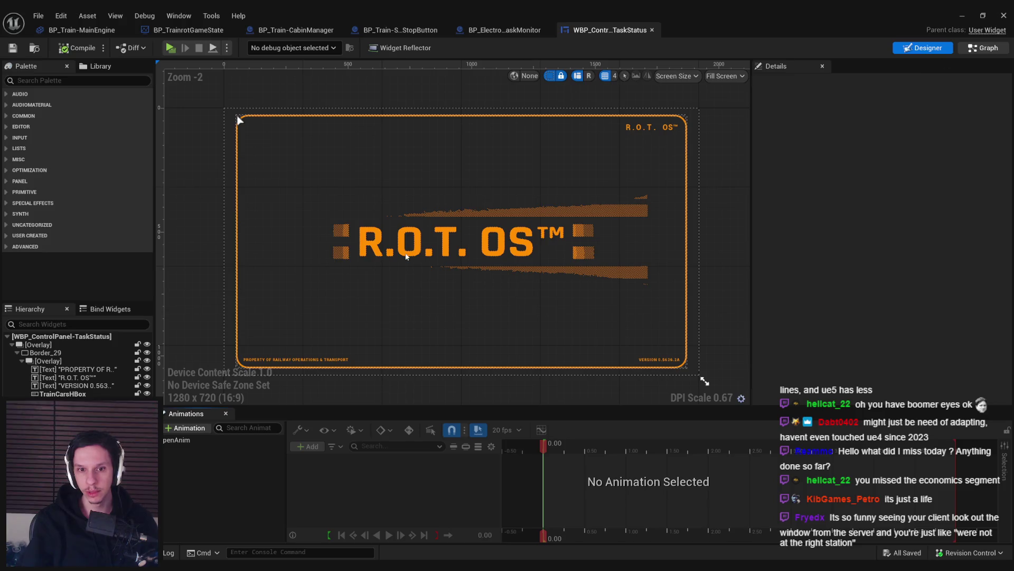
# Go from the task status widget's graph through the blueprint tabs to BP_Train-MainEngine.
pyautogui.click(983, 47)
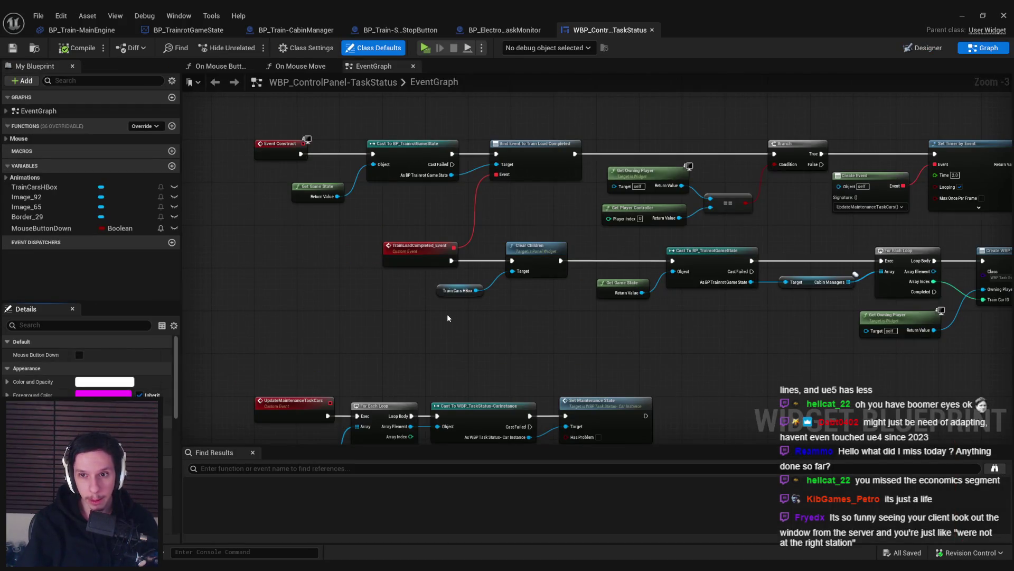
pyautogui.click(391, 30)
pyautogui.click(315, 32)
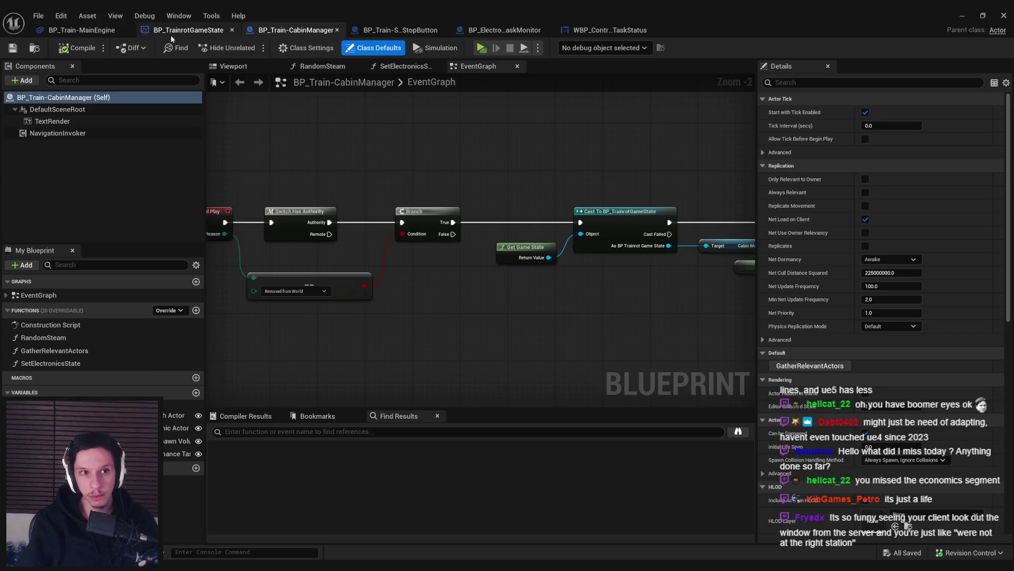
pyautogui.click(170, 32)
pyautogui.click(80, 30)
# Pan the EventGraph across the level-loading nodes to the Cars Loaded and Route Index nodes.
pyautogui.scroll(-4, 404, 247)
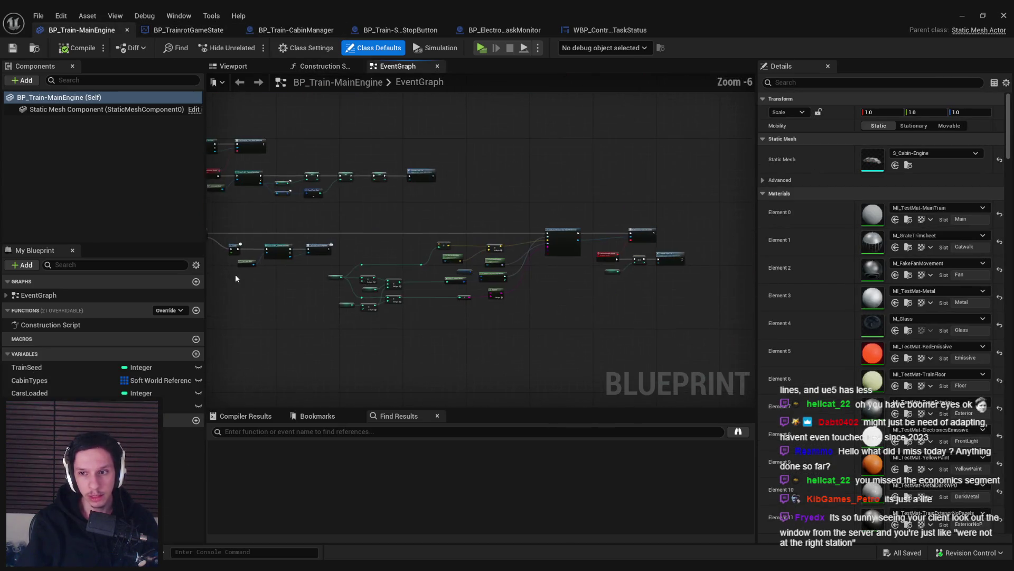
pyautogui.scroll(3, 473, 268)
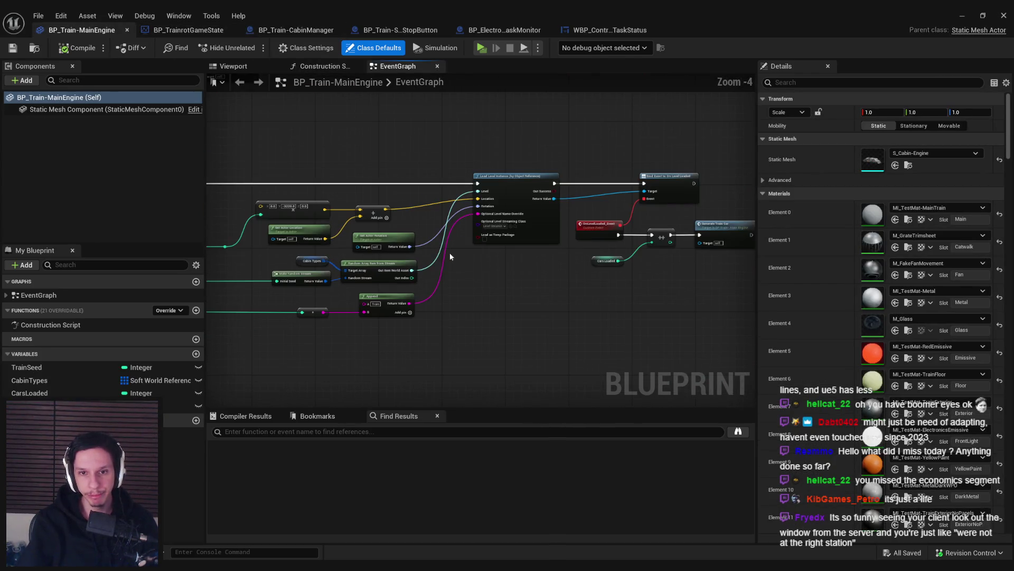
pyautogui.scroll(1, 465, 254)
pyautogui.scroll(1, 304, 283)
pyautogui.moveTo(477, 260)
pyautogui.mouseDown()
pyautogui.moveTo(304, 283)
pyautogui.moveTo(762, 238)
pyautogui.mouseUp()
pyautogui.scroll(-1, 578, 278)
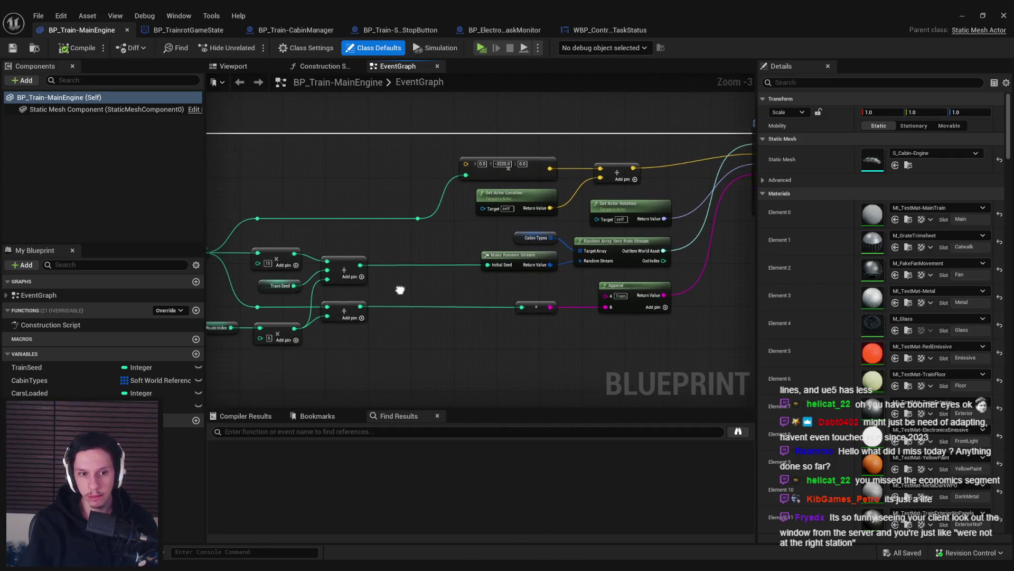
pyautogui.moveTo(397, 290); pyautogui.dragTo(525, 285)
# Inspect the Branch, Delay, Cast, GenerateTrainCar event, SET and Break Train State nodes.
pyautogui.scroll(-1, 318, 324)
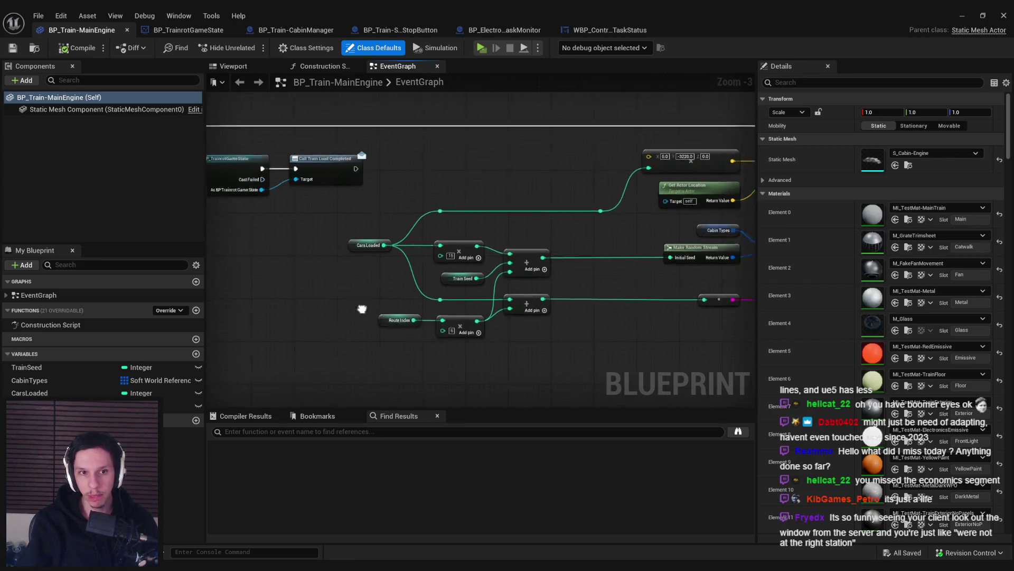
pyautogui.moveTo(358, 306)
pyautogui.mouseDown()
pyautogui.moveTo(423, 286)
pyautogui.moveTo(498, 344)
pyautogui.mouseUp()
pyautogui.scroll(2, 330, 283)
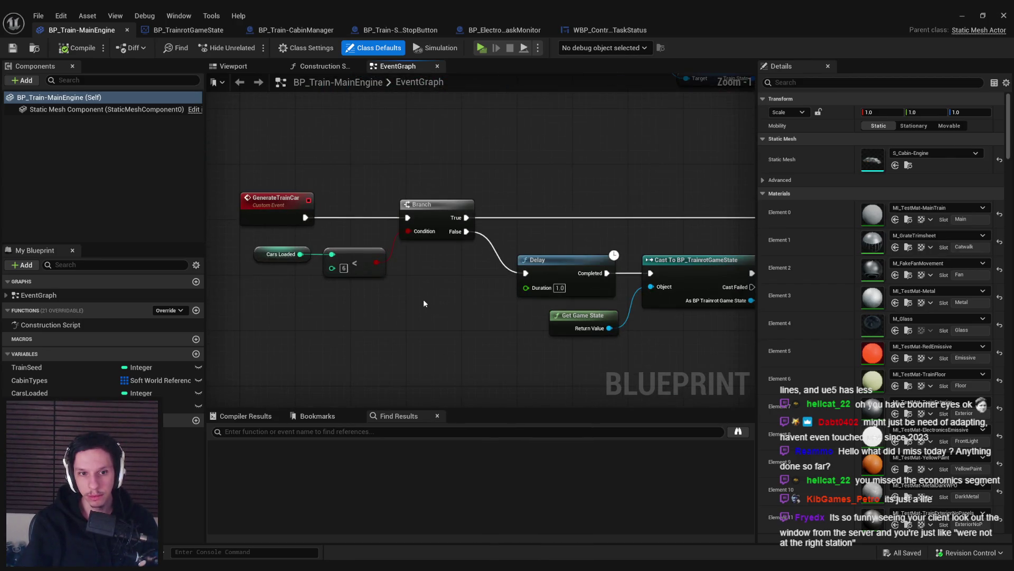
pyautogui.moveTo(423, 299); pyautogui.dragTo(423, 350)
pyautogui.scroll(-2, 536, 324)
pyautogui.moveTo(536, 324)
pyautogui.mouseDown()
pyautogui.moveTo(408, 304)
pyautogui.moveTo(459, 234)
pyautogui.moveTo(676, 259)
pyautogui.moveTo(413, 253)
pyautogui.mouseUp()
pyautogui.scroll(2, 408, 306)
pyautogui.scroll(-2, 415, 301)
pyautogui.scroll(3, 459, 234)
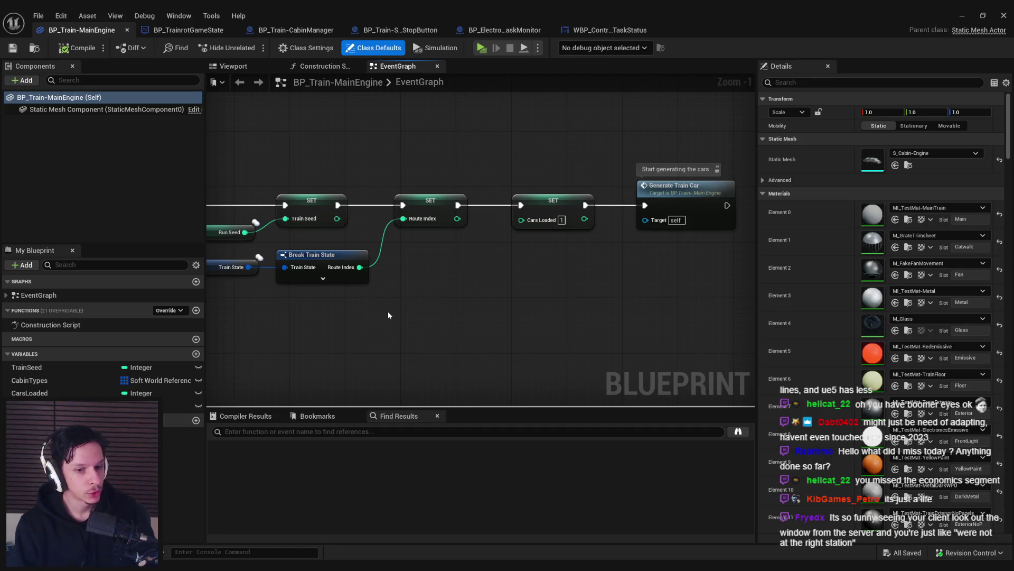
pyautogui.moveTo(388, 316); pyautogui.dragTo(388, 308)
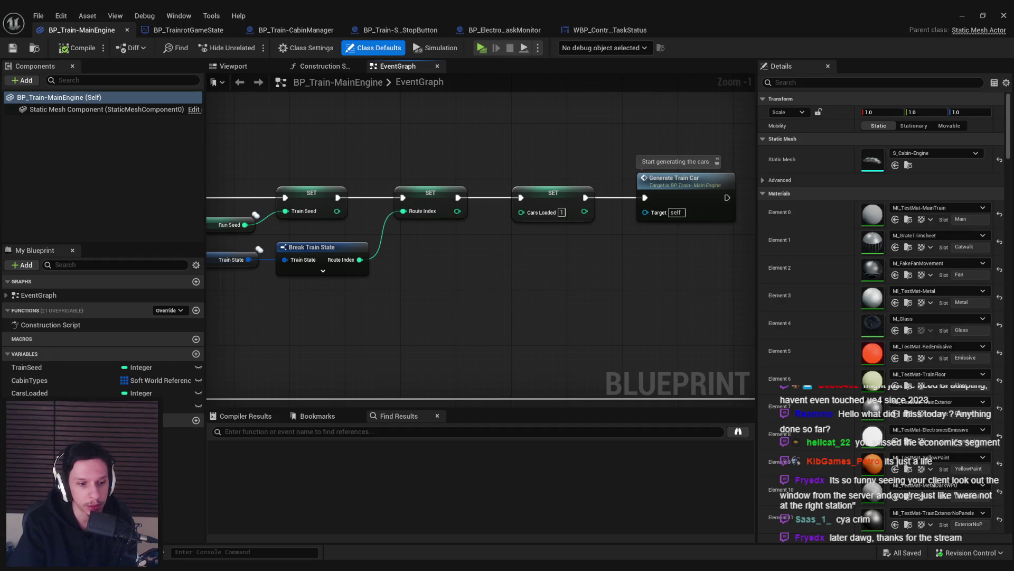
# Tick the dashboard button and route-progress reset items, then start a 'BUG where clients get incorrect trains' item.
pyautogui.moveTo(188, 568)
pyautogui.click(186, 523)
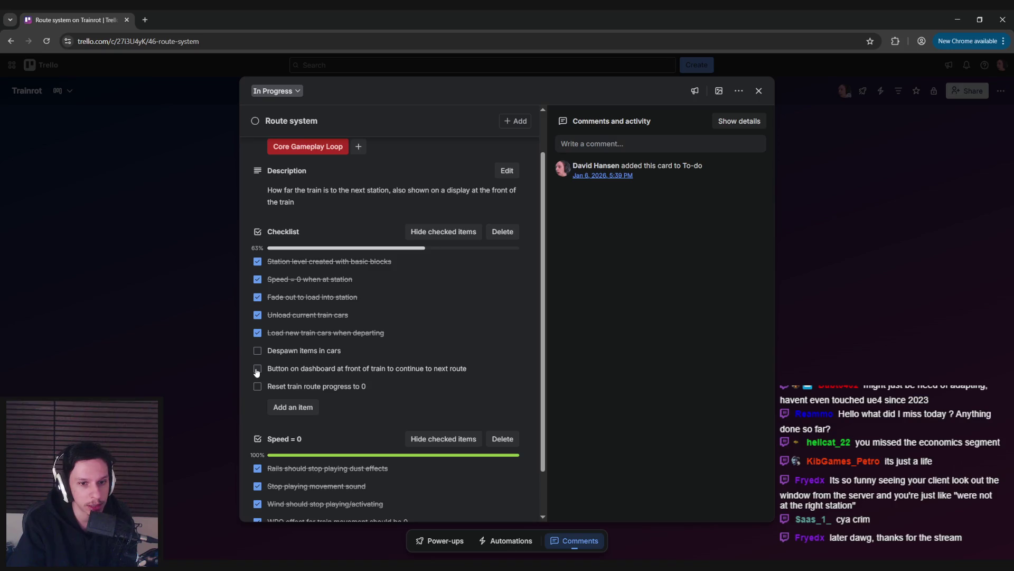
pyautogui.click(257, 369)
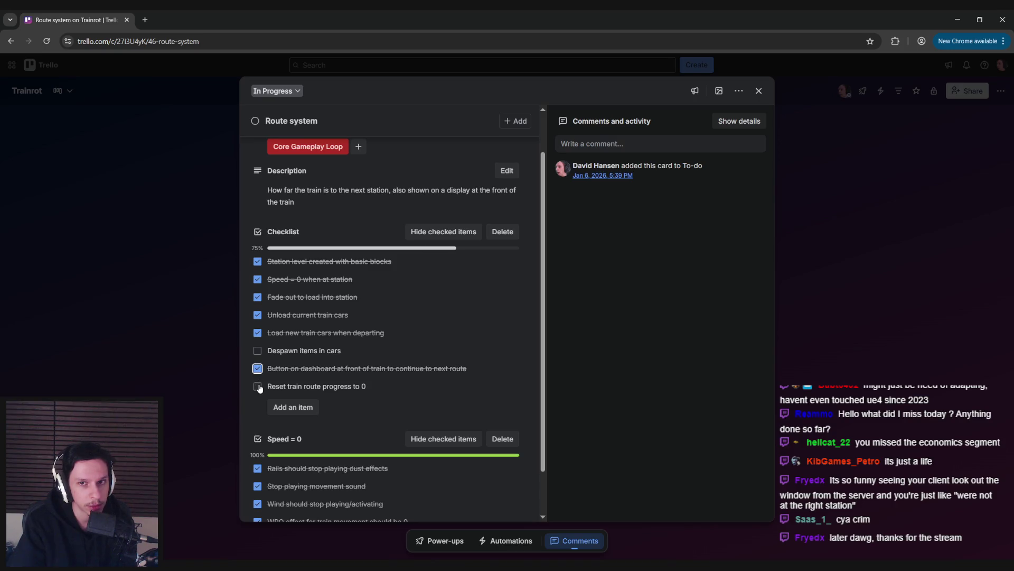
pyautogui.click(257, 386)
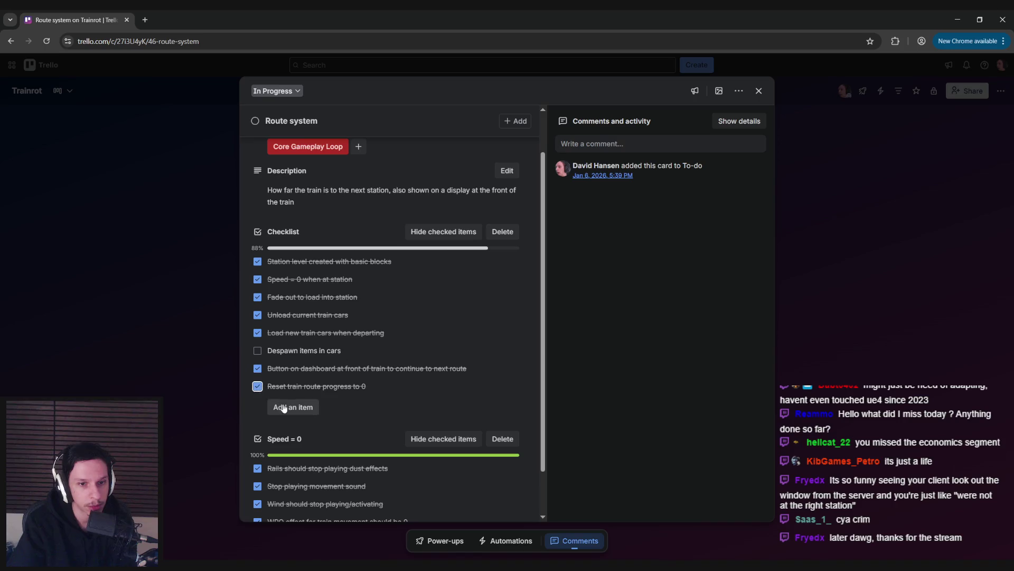
pyautogui.click(292, 407)
pyautogui.write('BUG wh')
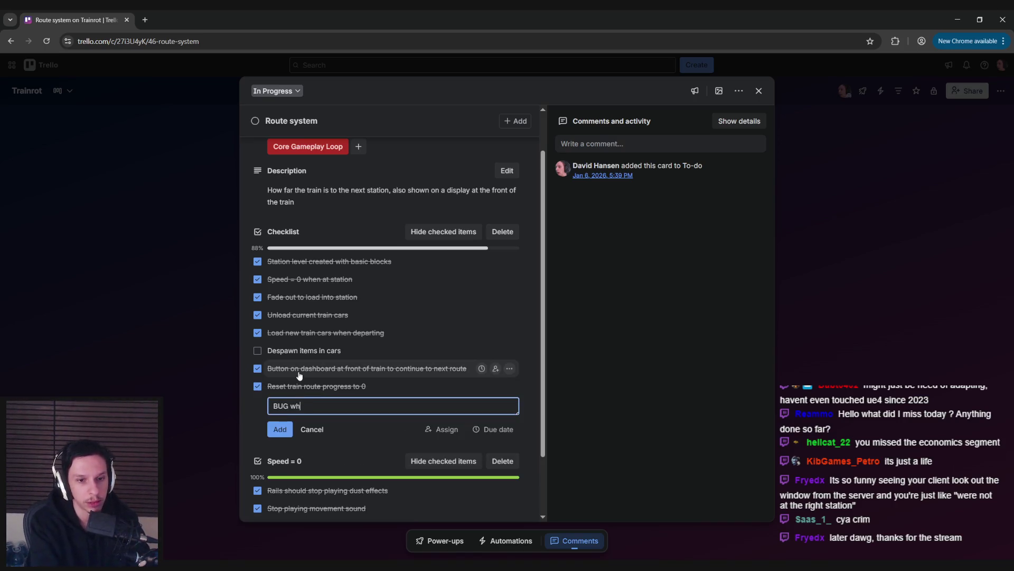
pyautogui.write('ere clients get in')
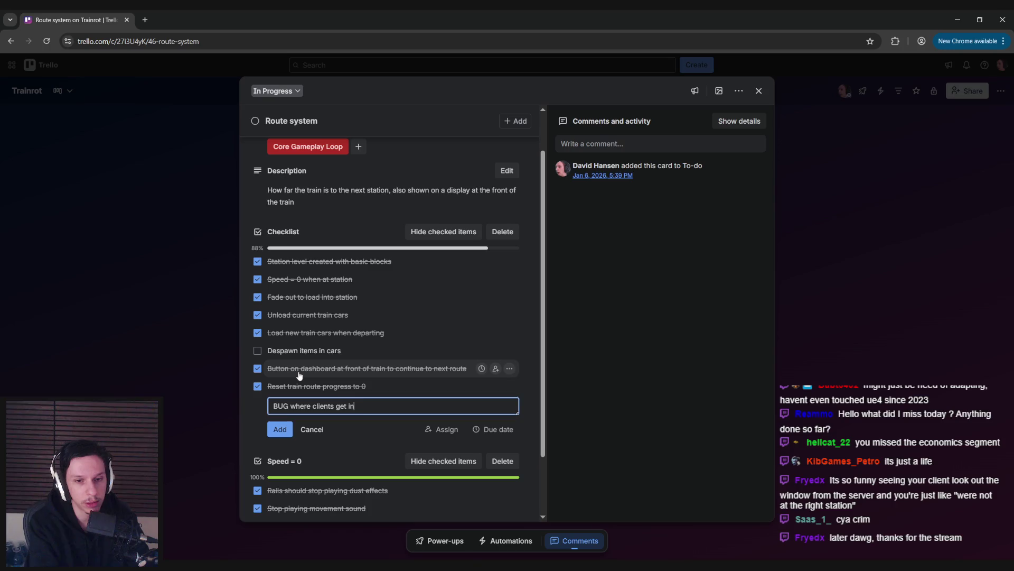
pyautogui.write('correct tr')
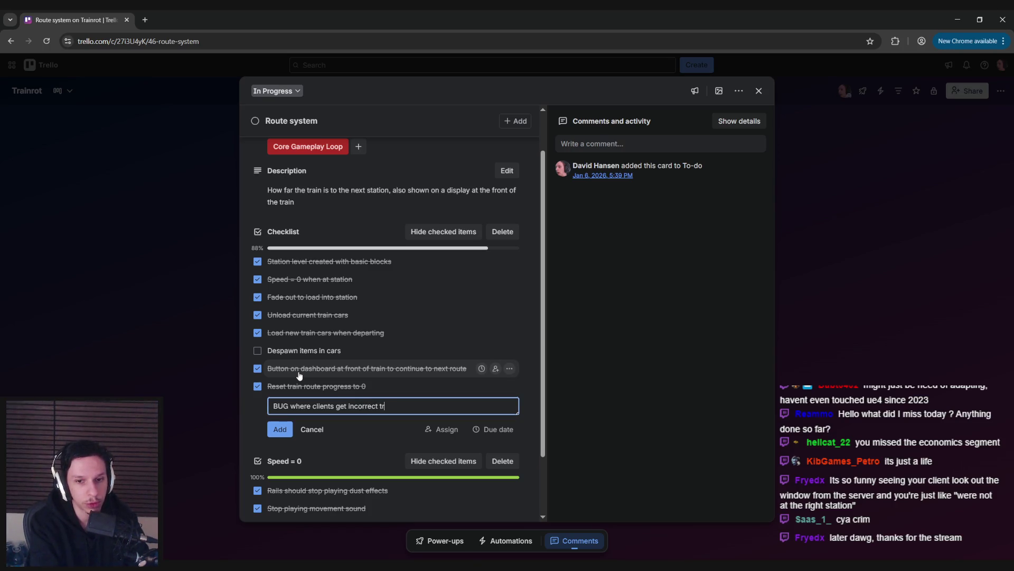
pyautogui.write('ains, maybe route index is not r')
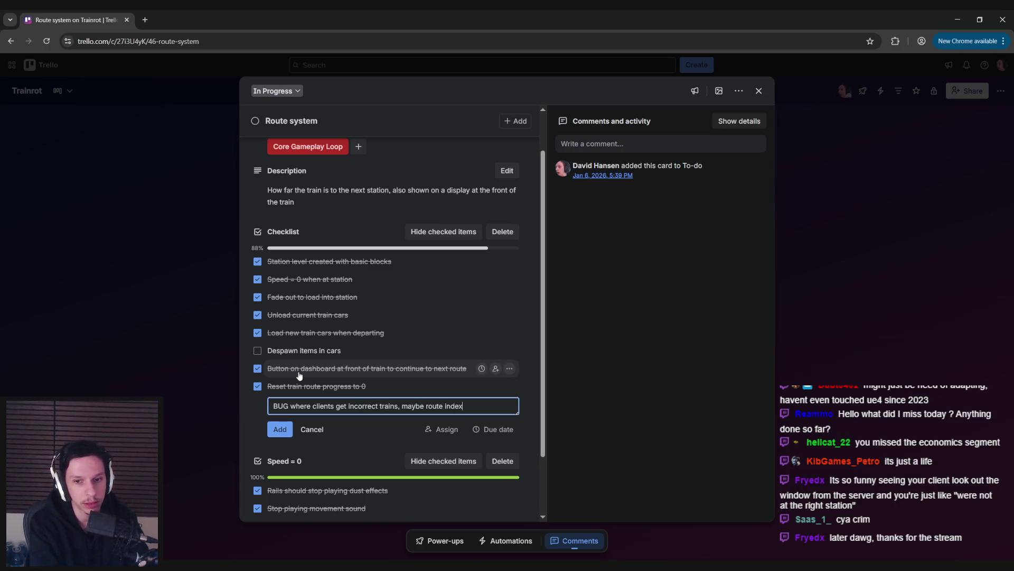